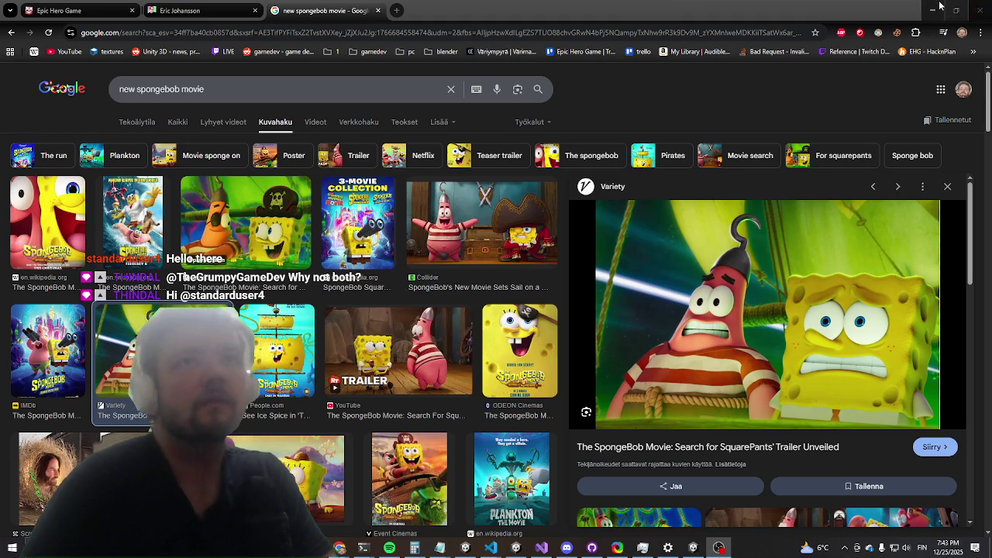
Step: Switch from the SpongeBob image results in Chrome back to the game's Settings screen in Unity
key(alt+Tab)
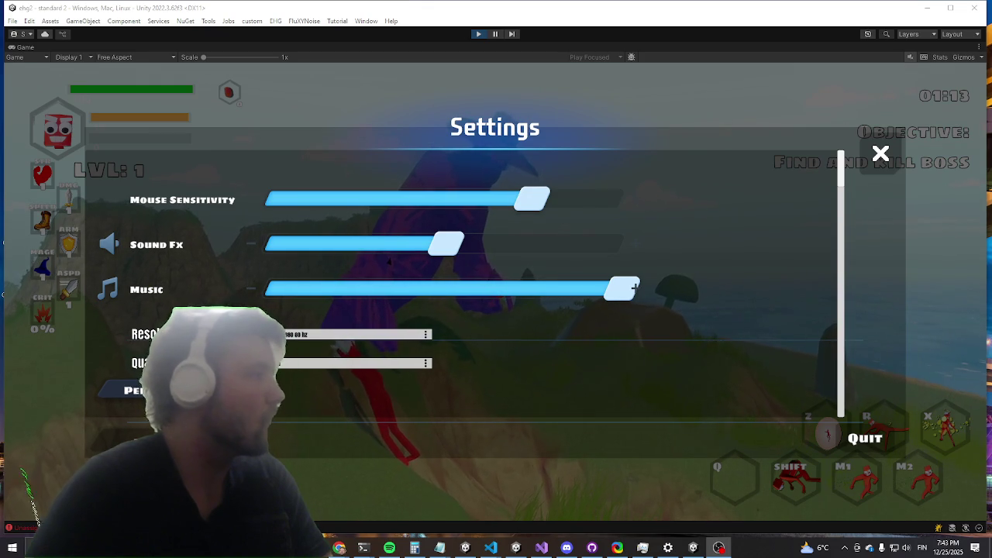
Step: Glance at line 89 of Tree.cs in Visual Studio, then return to the running game
key(alt+Tab)
click(439, 230)
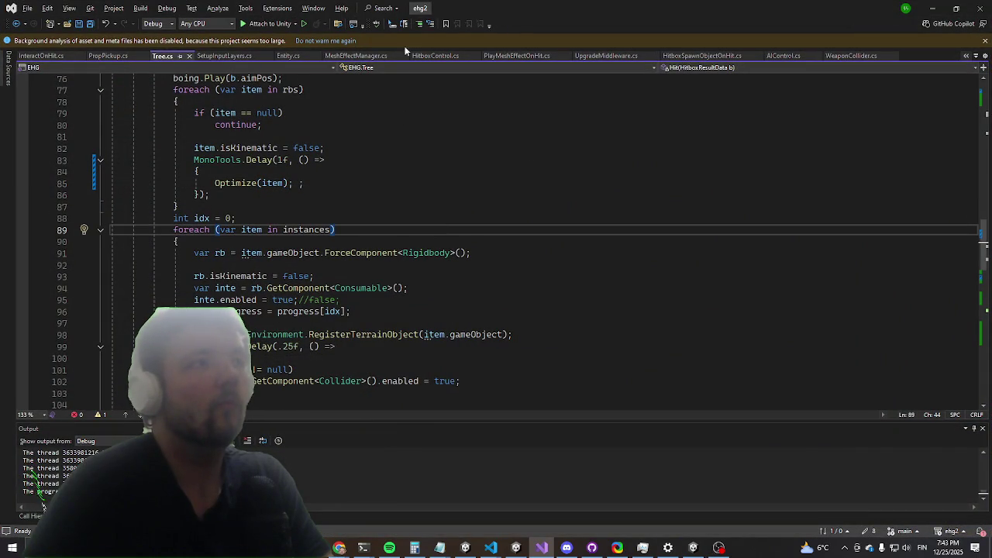
click(975, 9)
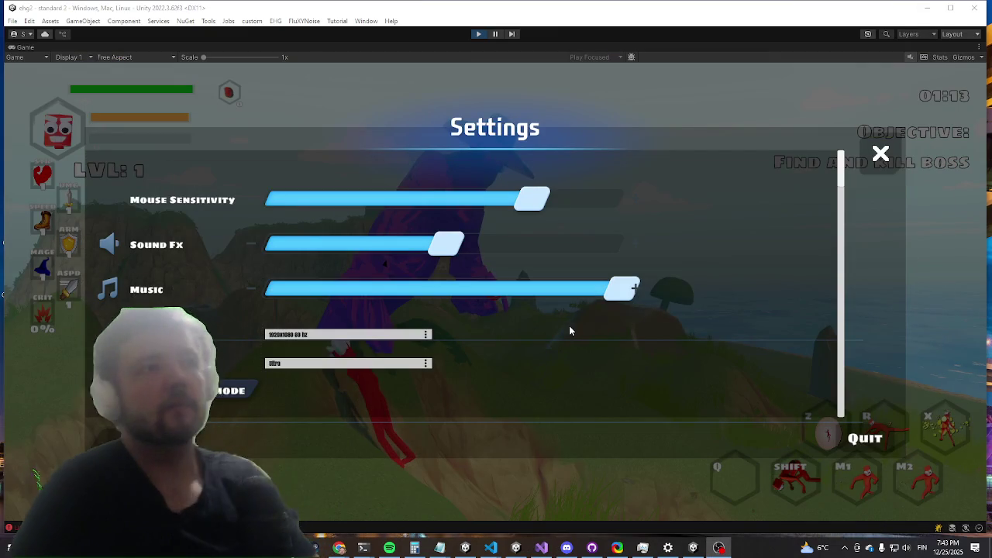
Step: Close Settings, run the character into the purple Durco Tan Cap boss, then restore the editor layout
key(Escape)
key(w)
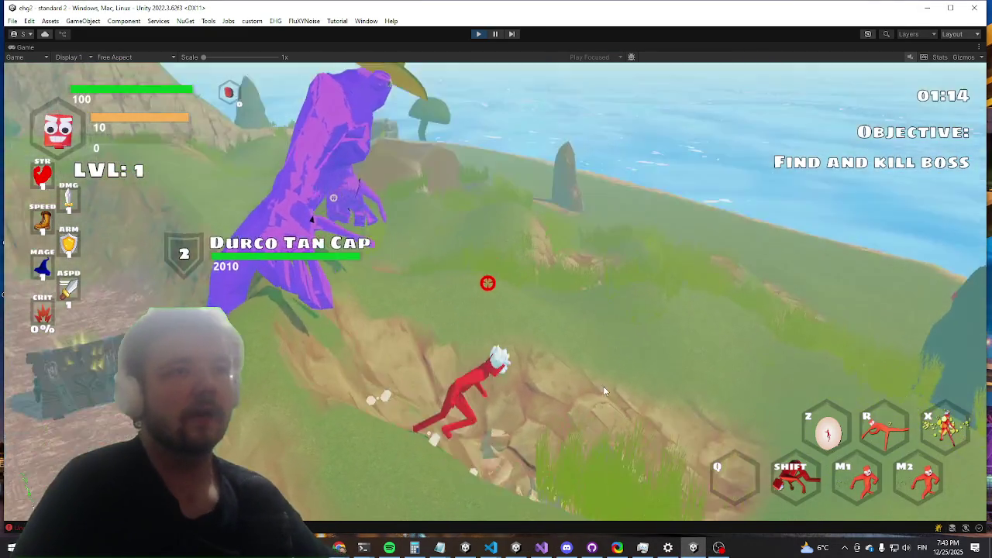
key(w)
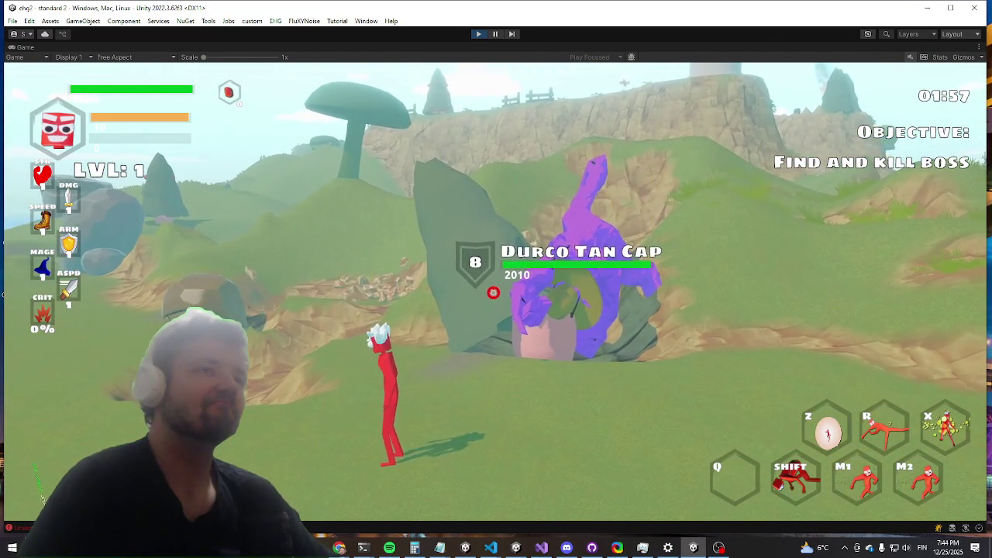
key(w)
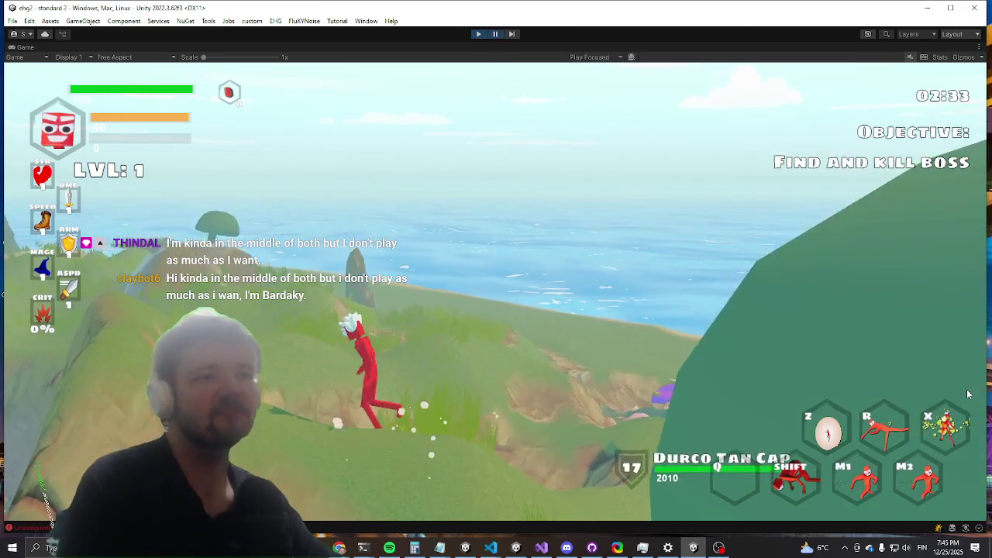
key(ctrl+1)
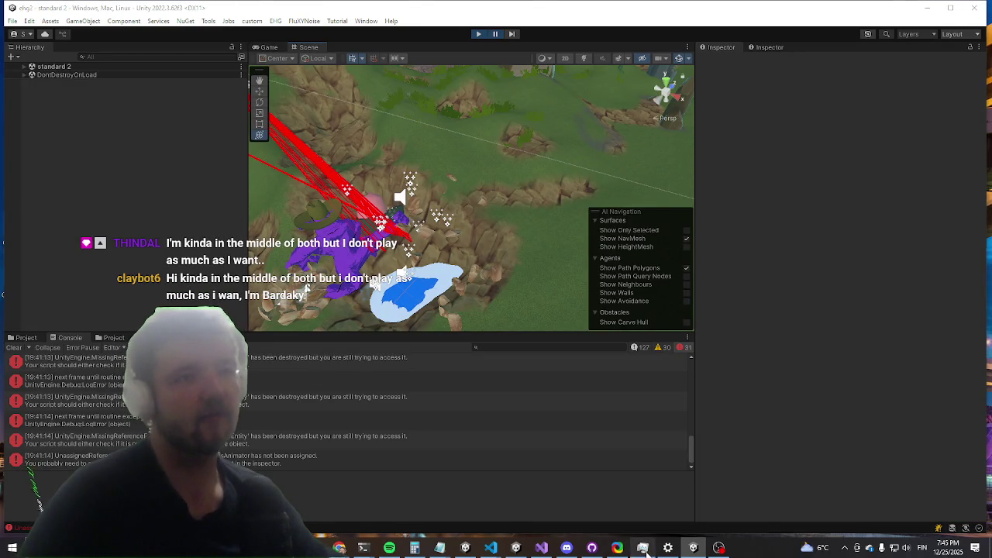
Step: Check CPU and memory usage on Task Manager's Performance tab, then switch to the DDR5 memory page
click(643, 548)
click(516, 123)
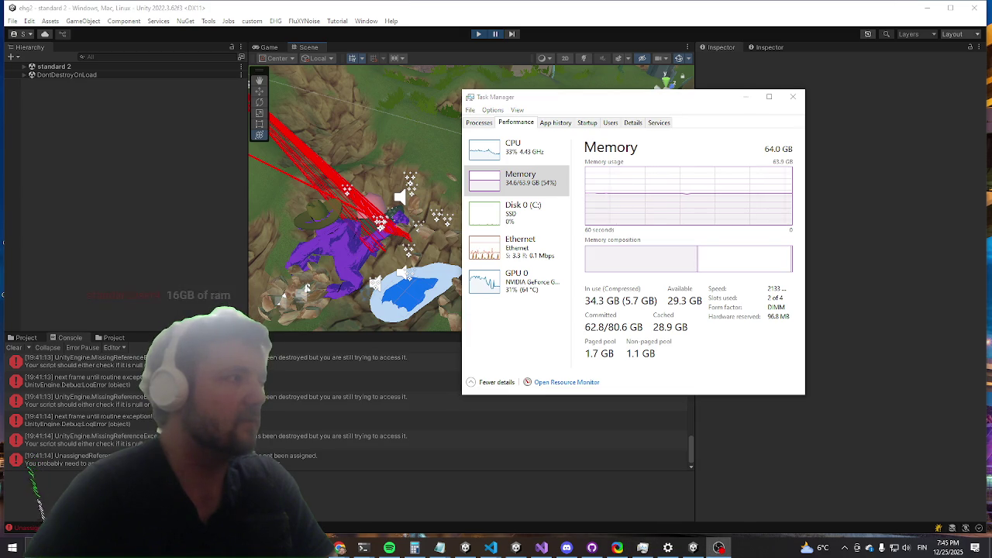
click(753, 102)
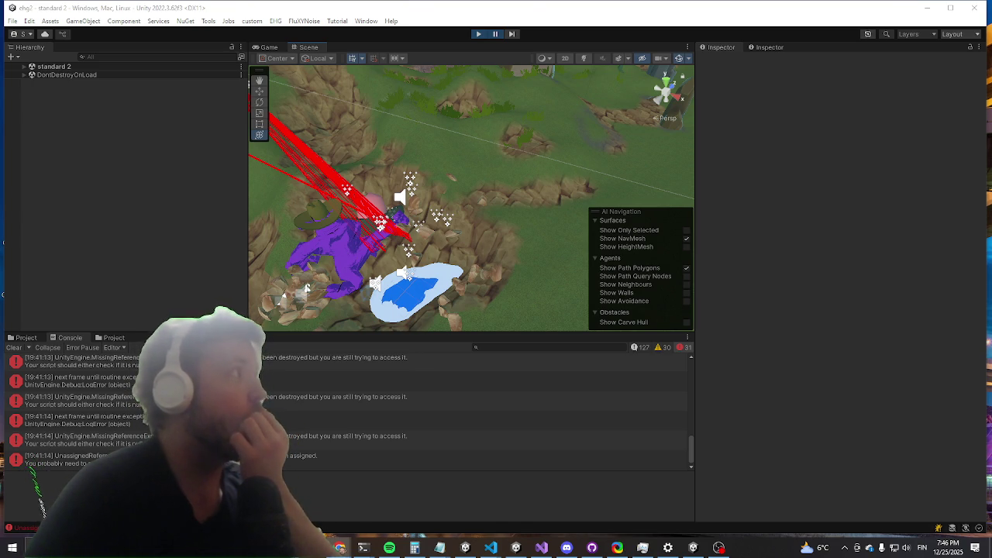
key(alt+Tab)
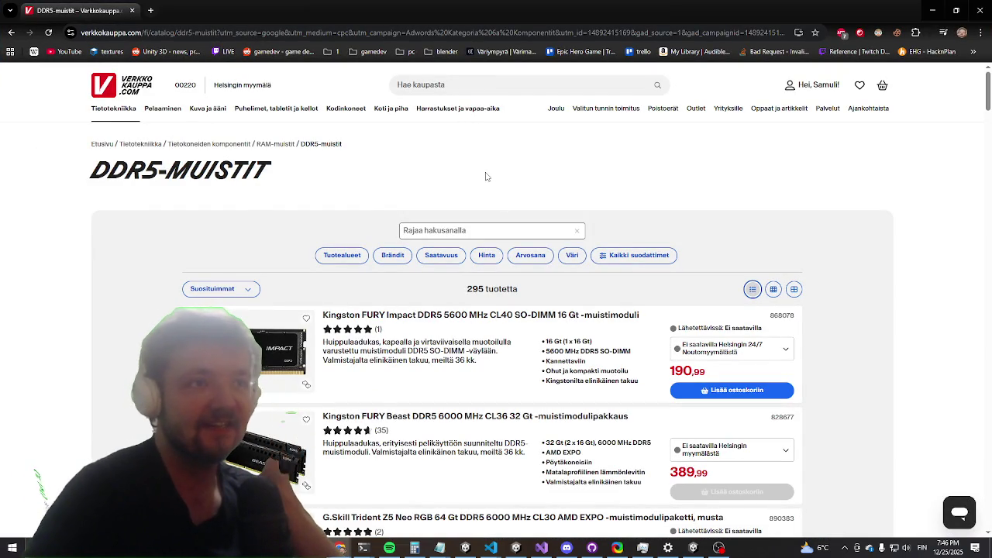
Step: Scroll the DDR5-muistit product list and begin a new Snip & Sketch capture
scroll(483, 177, down, 3)
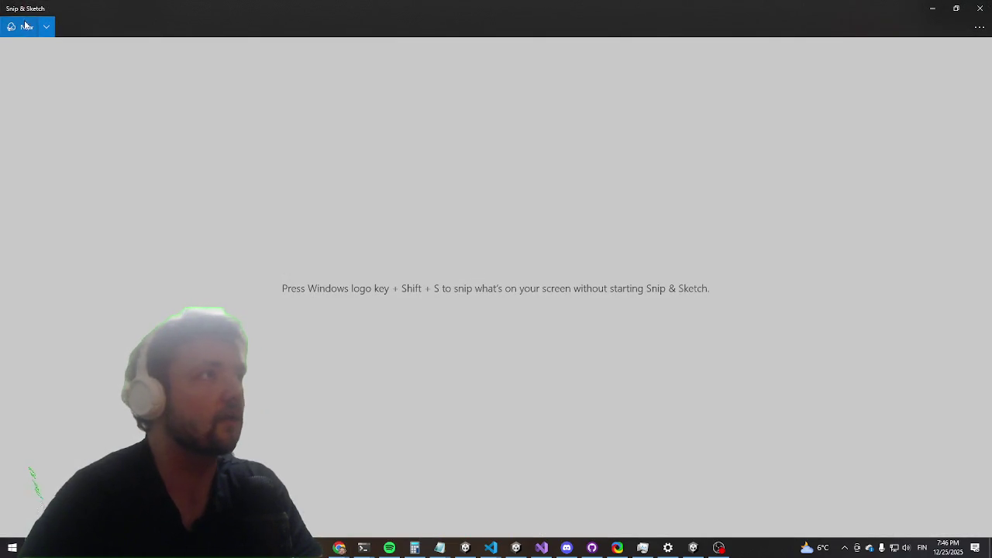
click(24, 28)
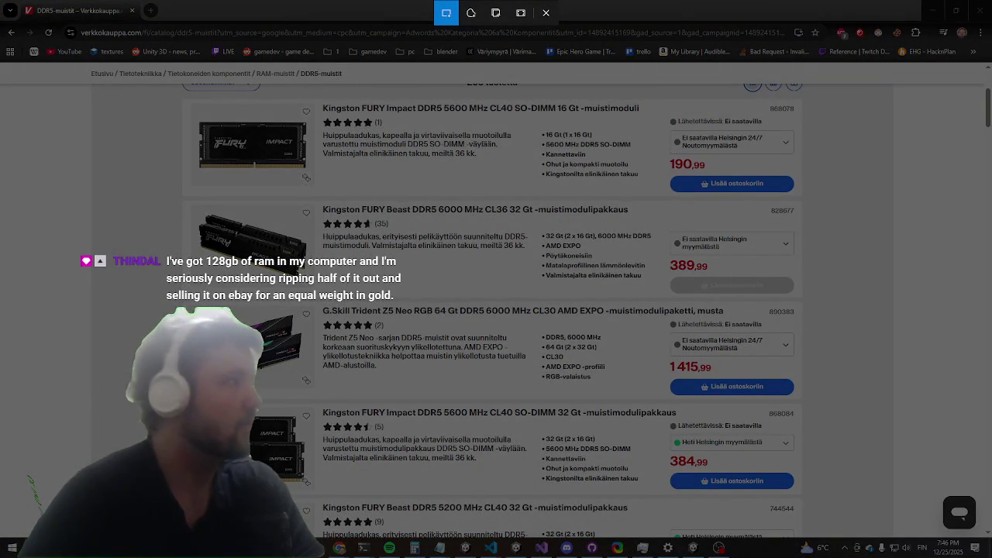
Step: Close the calculator and underline the 26.11.2021 date in red with the pen
click(546, 12)
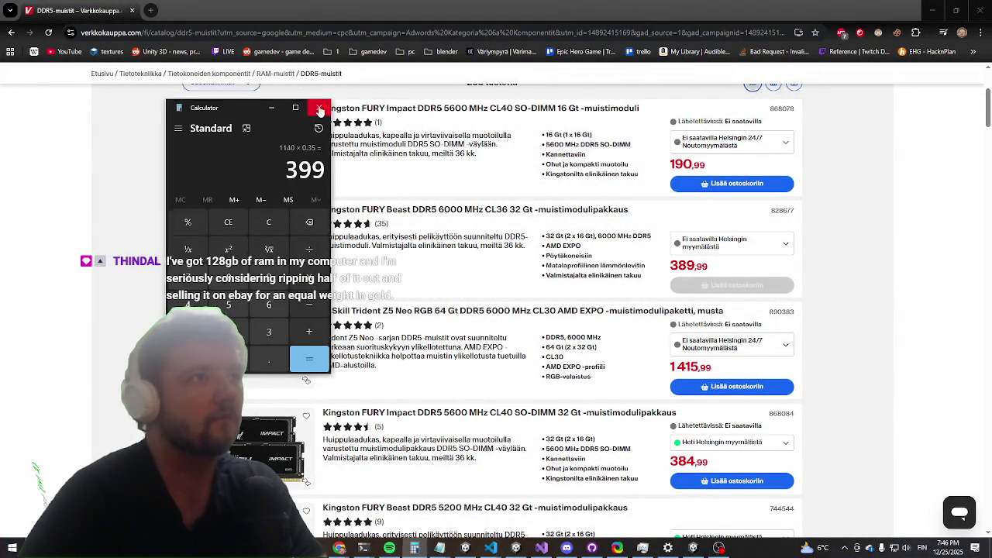
click(318, 108)
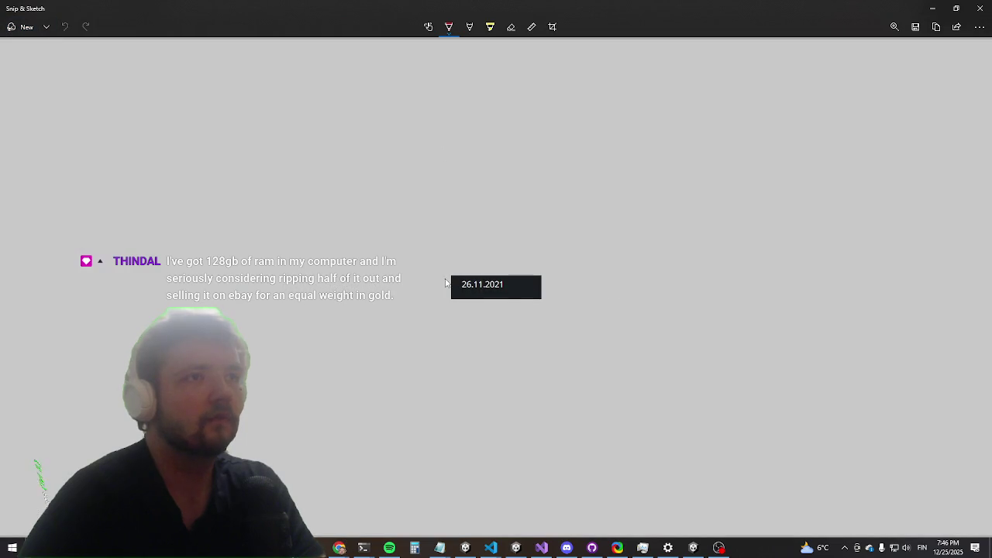
drag(453, 296, 528, 293)
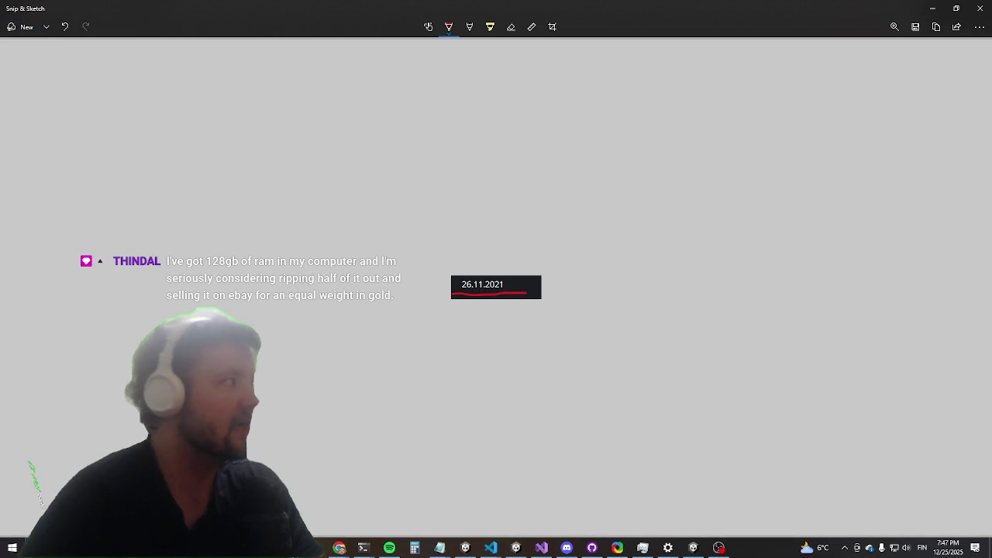
key(alt+Tab)
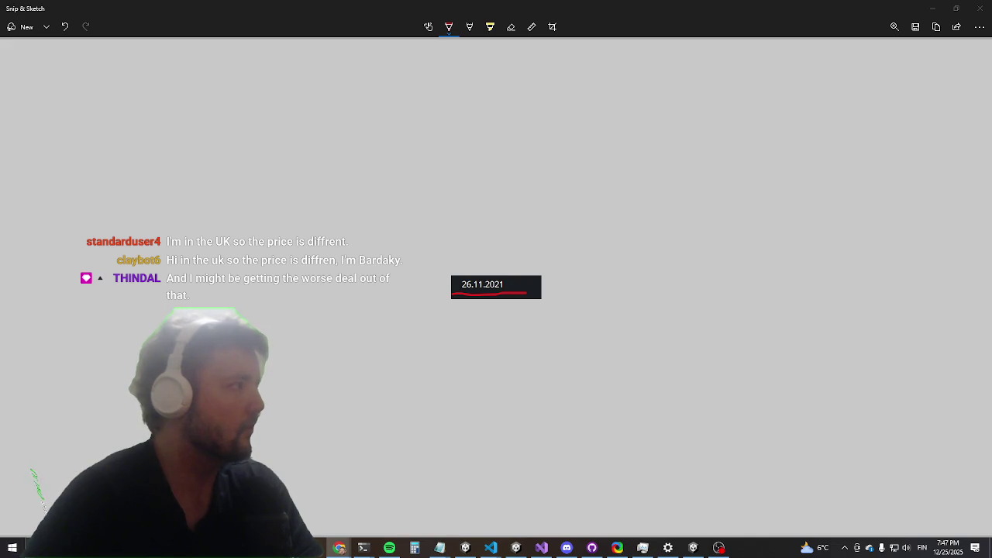
Step: Snip the 244,90 € price and the Corsair 64GB item, copy that snip, and close Snip & Sketch
click(24, 27)
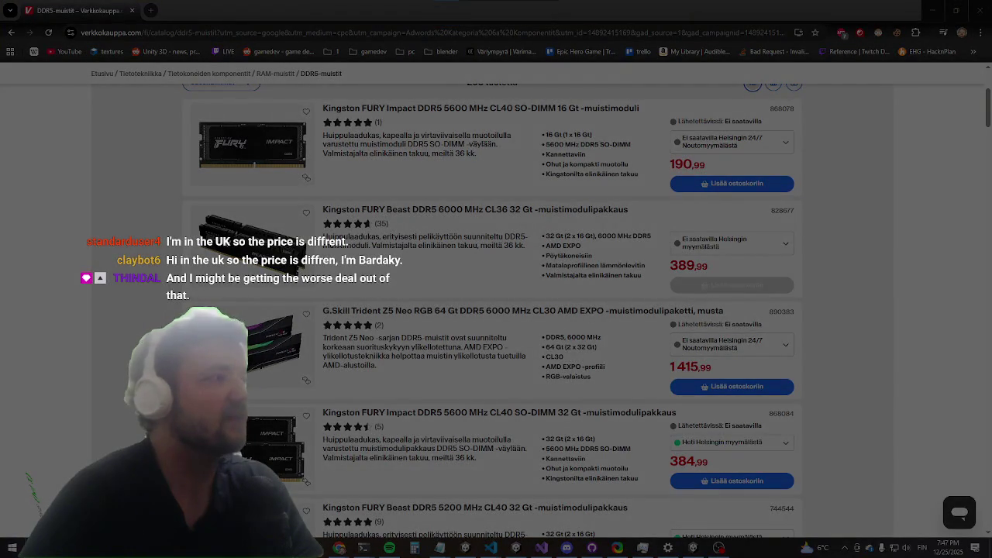
drag(508, 286, 577, 337)
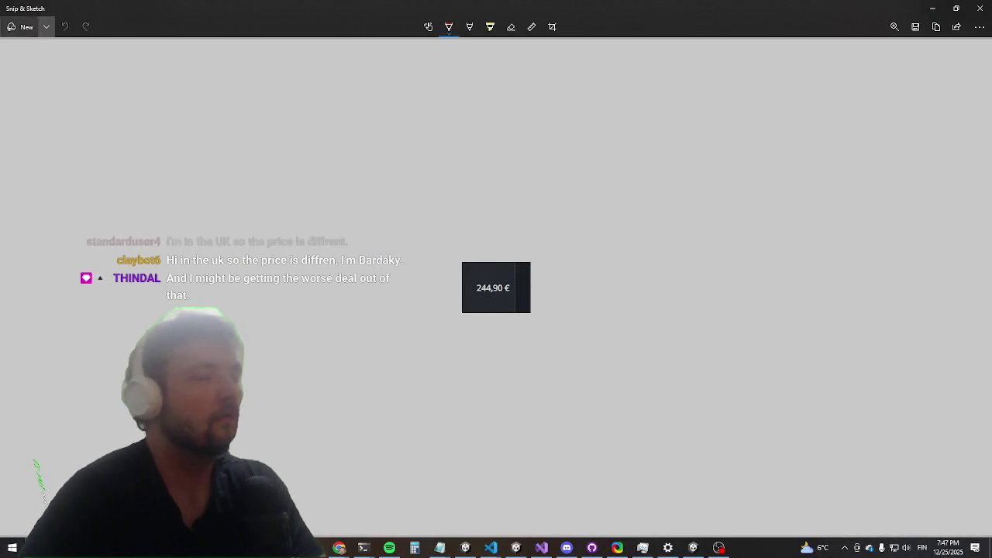
click(23, 28)
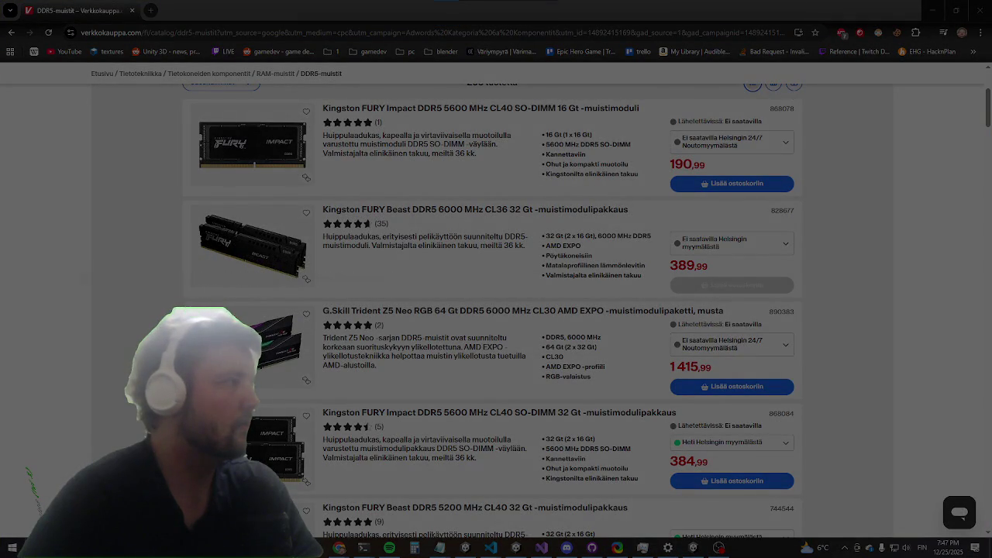
key(Escape)
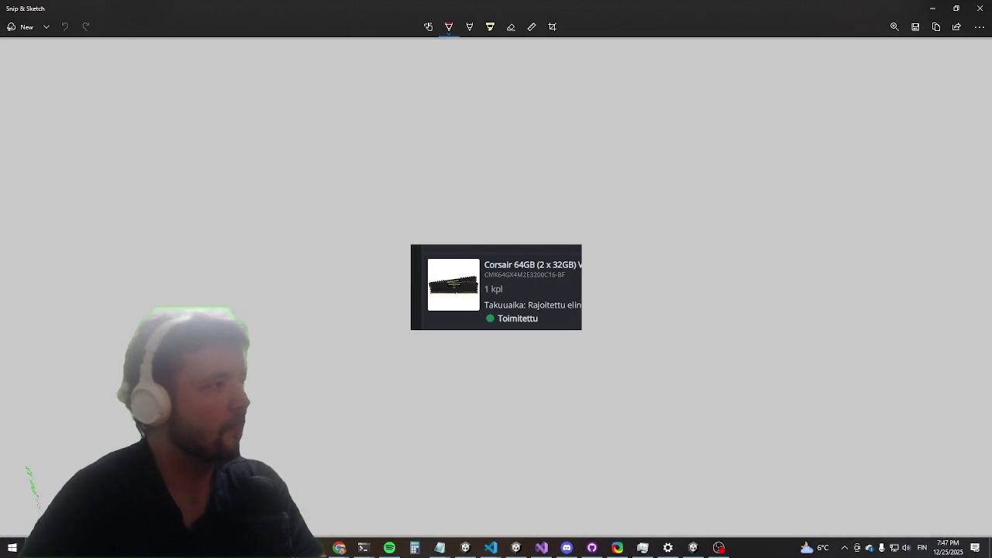
key(ctrl+c)
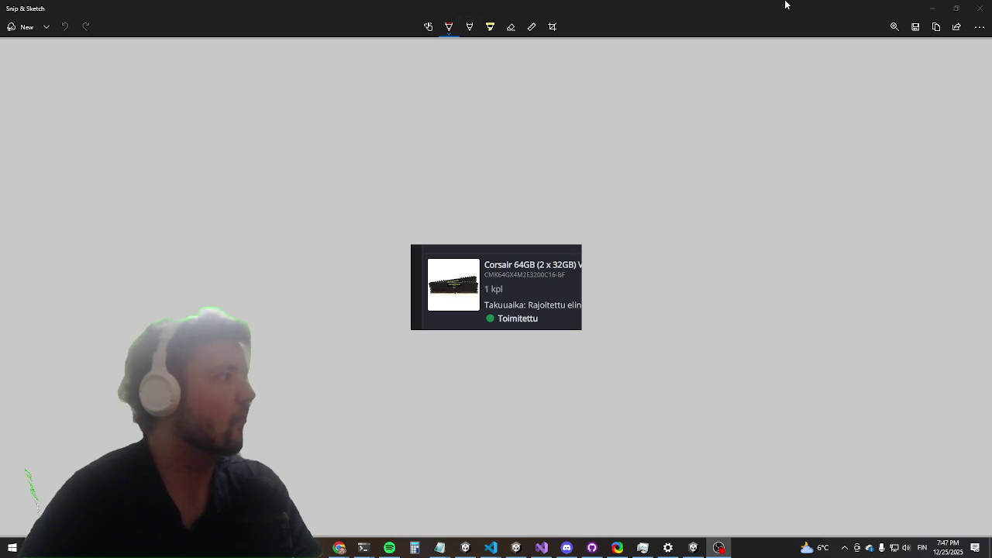
click(980, 8)
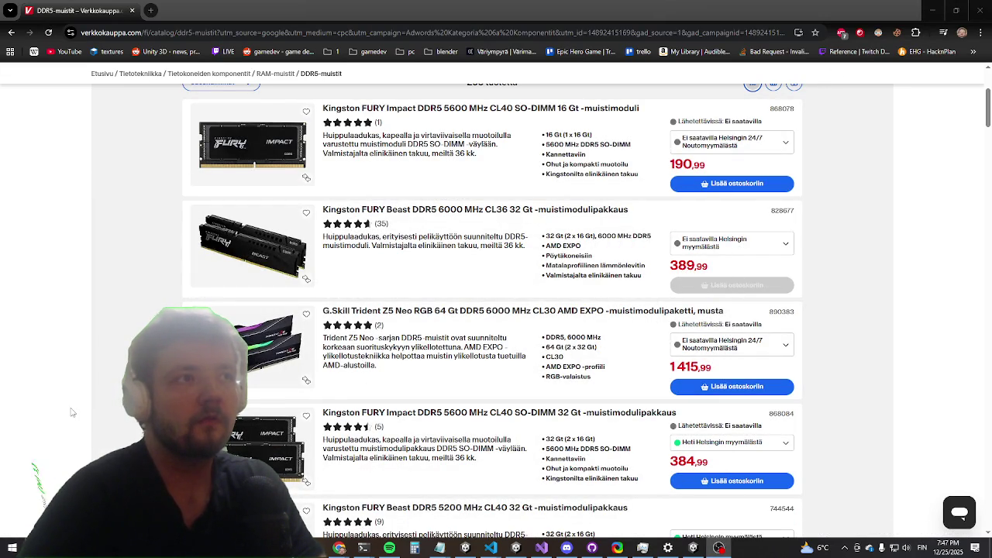
Step: Scroll down through the DDR5 memory kits and back to the top, then open the store search box
scroll(72, 308, down, 2)
scroll(72, 308, down, 2)
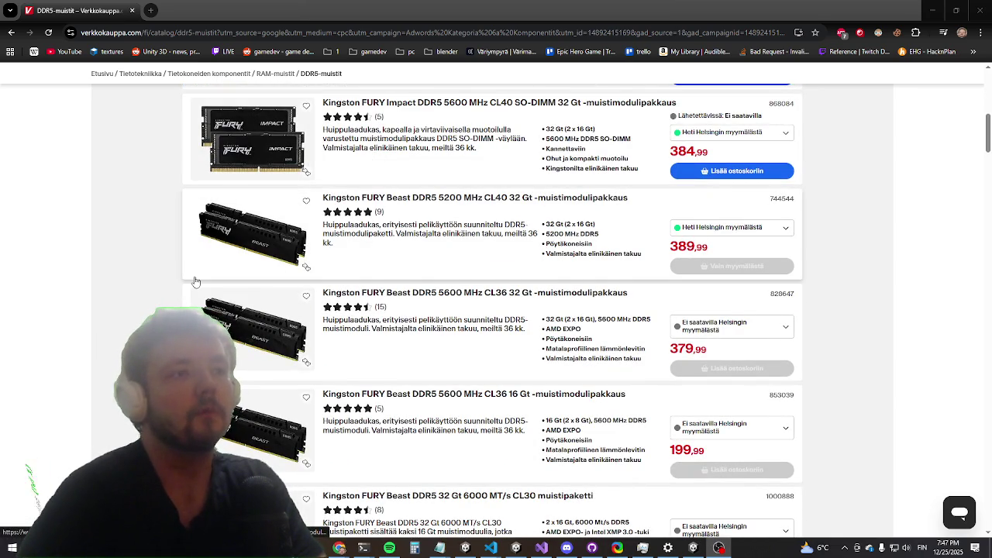
scroll(196, 282, down, 2)
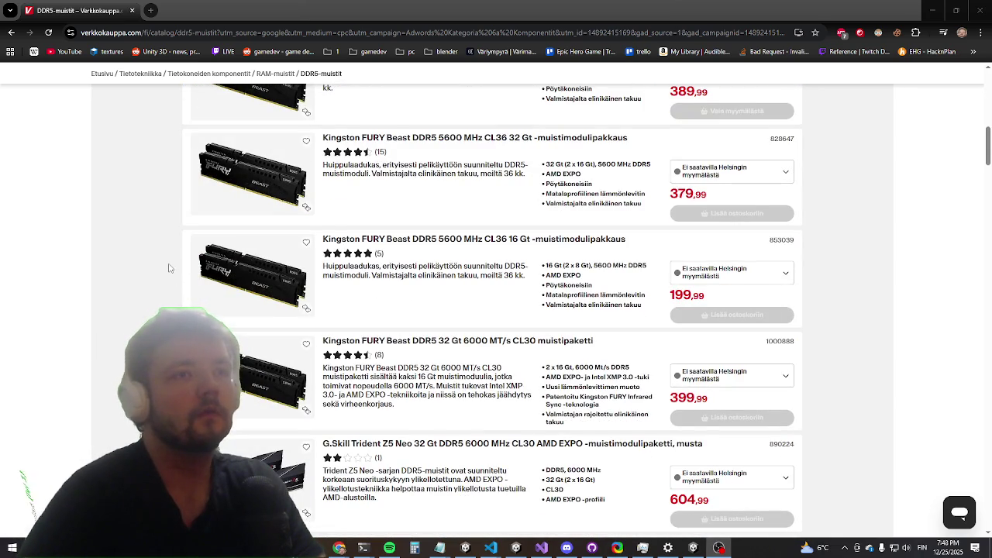
scroll(169, 268, down, 1)
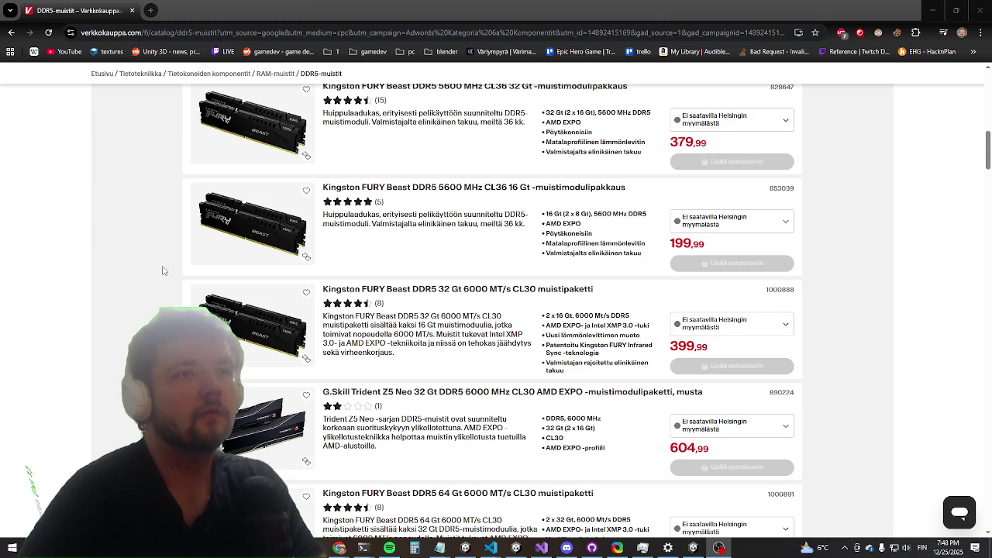
scroll(154, 271, down, 4)
scroll(149, 269, up, 10)
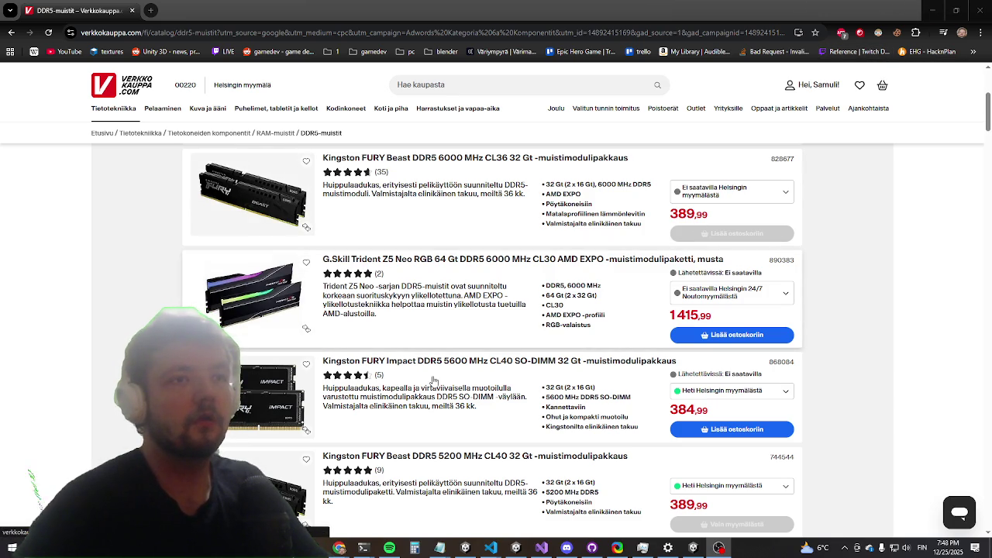
scroll(396, 378, down, 3)
scroll(426, 233, up, 6)
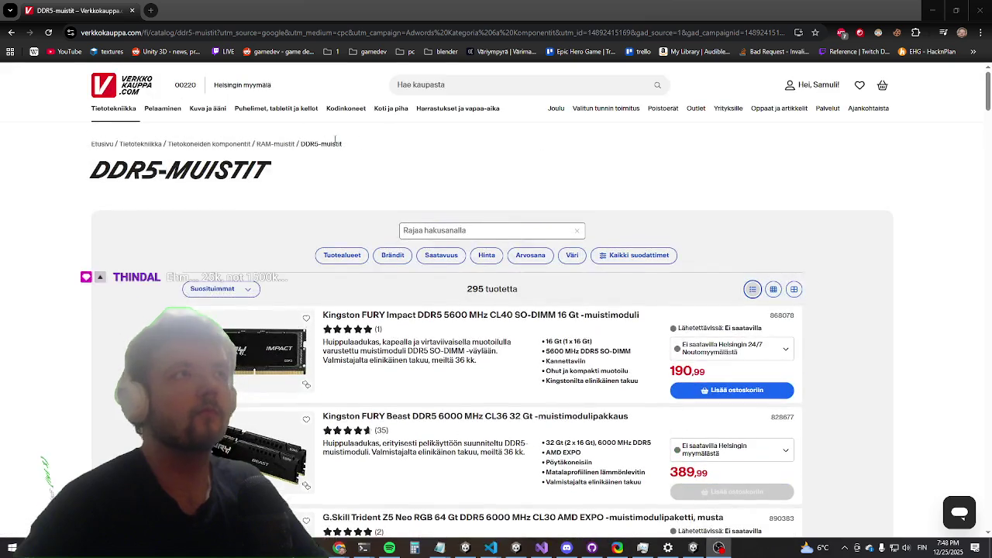
click(462, 87)
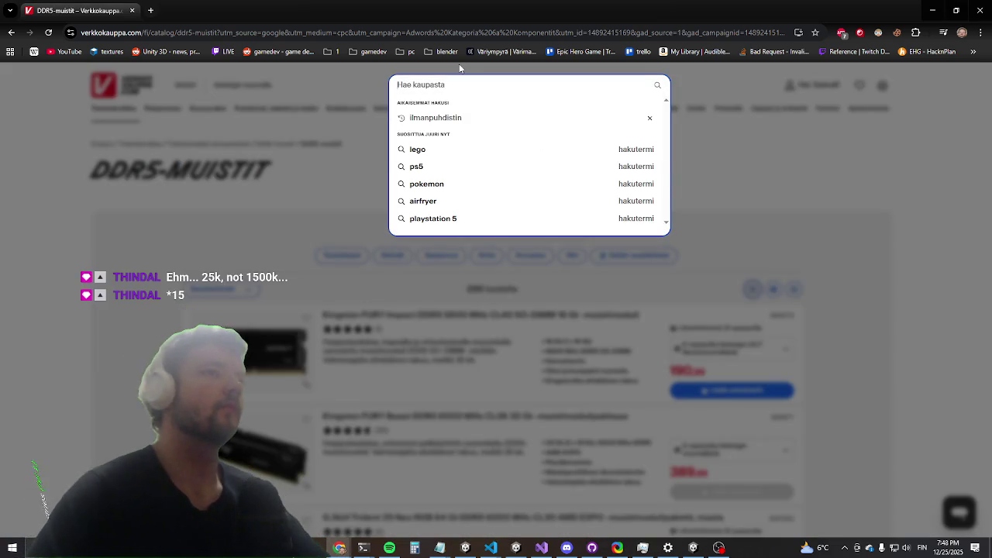
Step: Search Verkkokauppa for 'näytönohjain' using the suggestion from typing 'näytön'
text(n)
key(BackSpace)
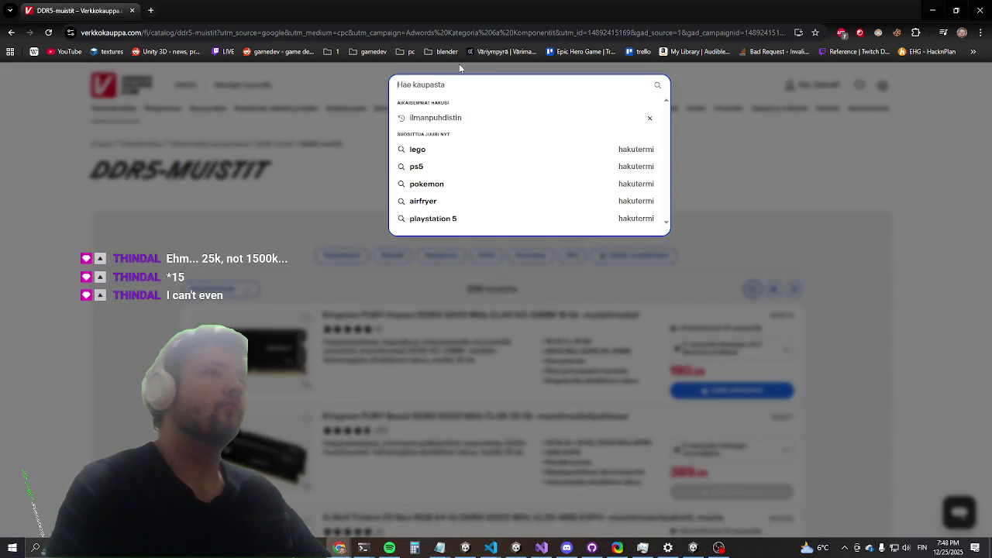
text(näytön)
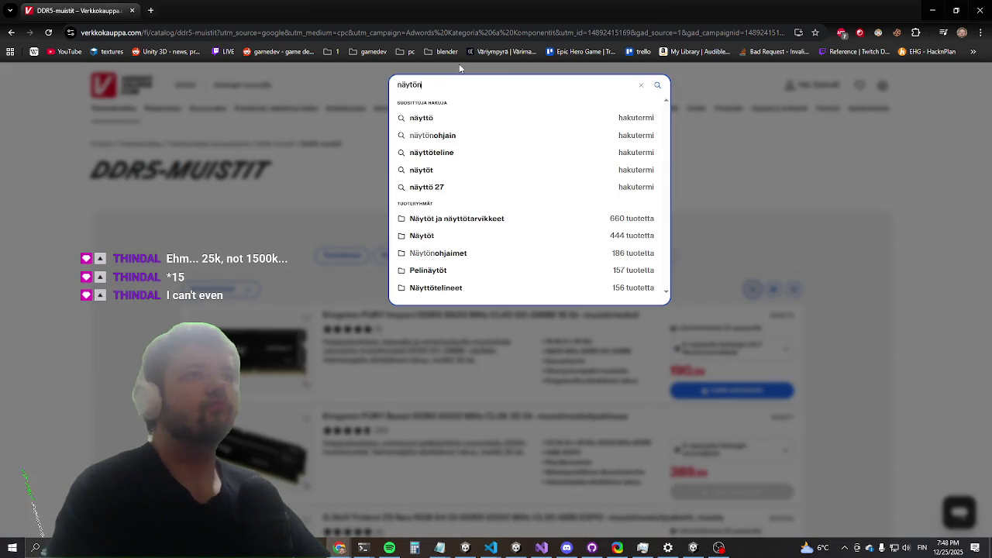
key(Down)
key(Return)
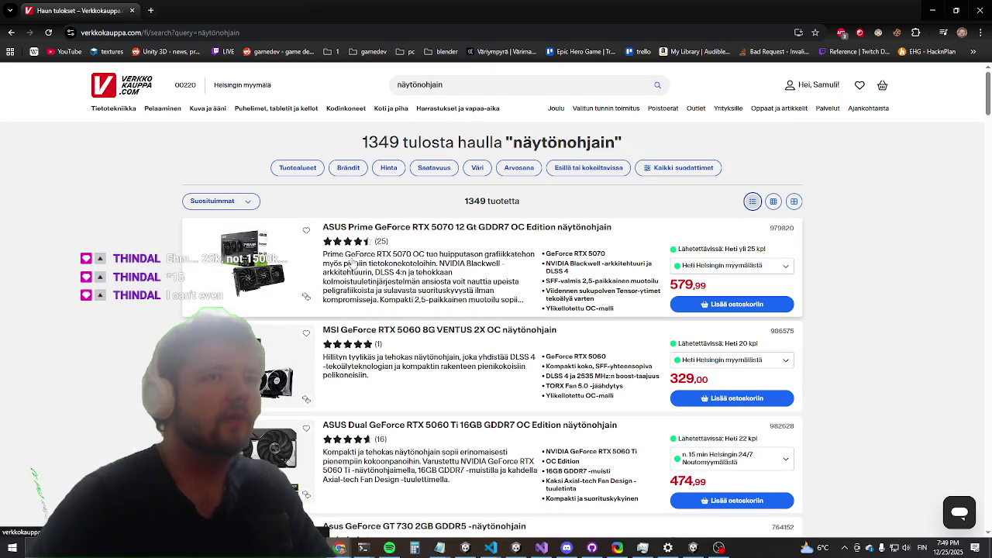
Step: Scroll through the 1349 graphics card results, then switch back to Unity
scroll(386, 269, down, 3)
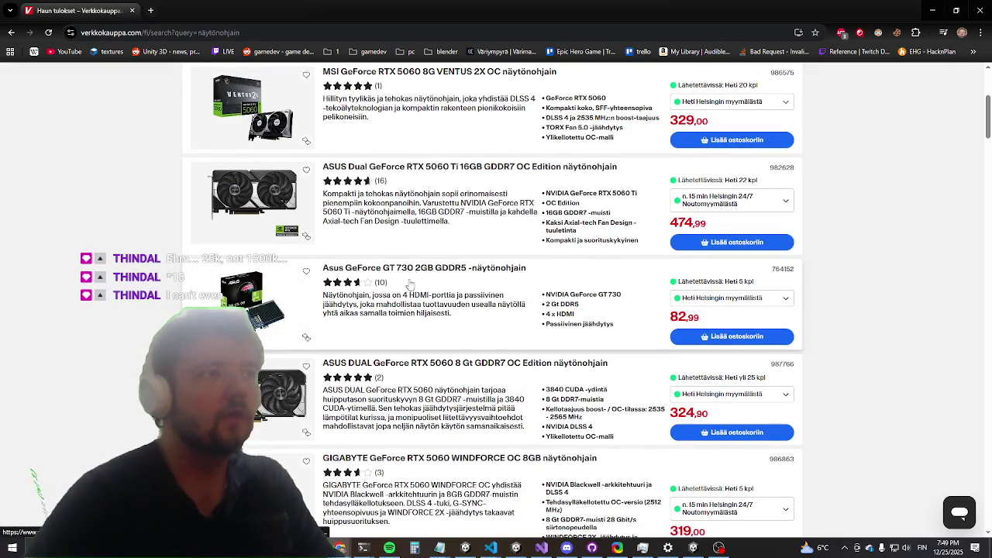
scroll(353, 303, down, 4)
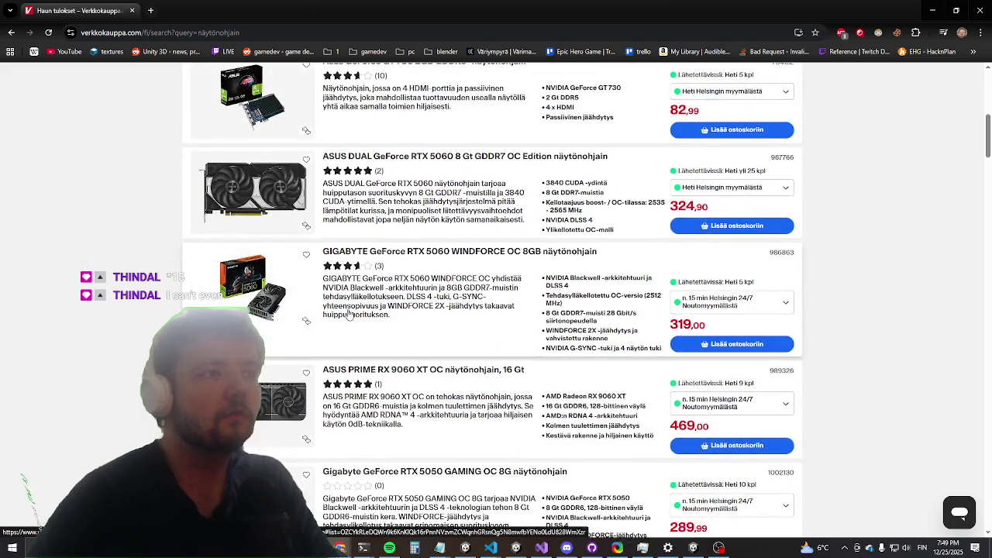
scroll(343, 310, down, 1)
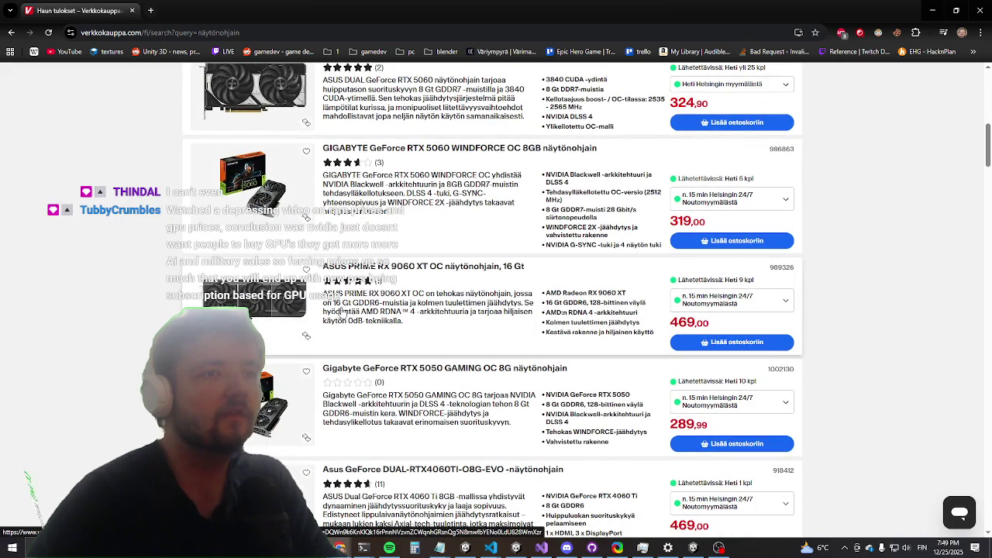
scroll(333, 317, down, 3)
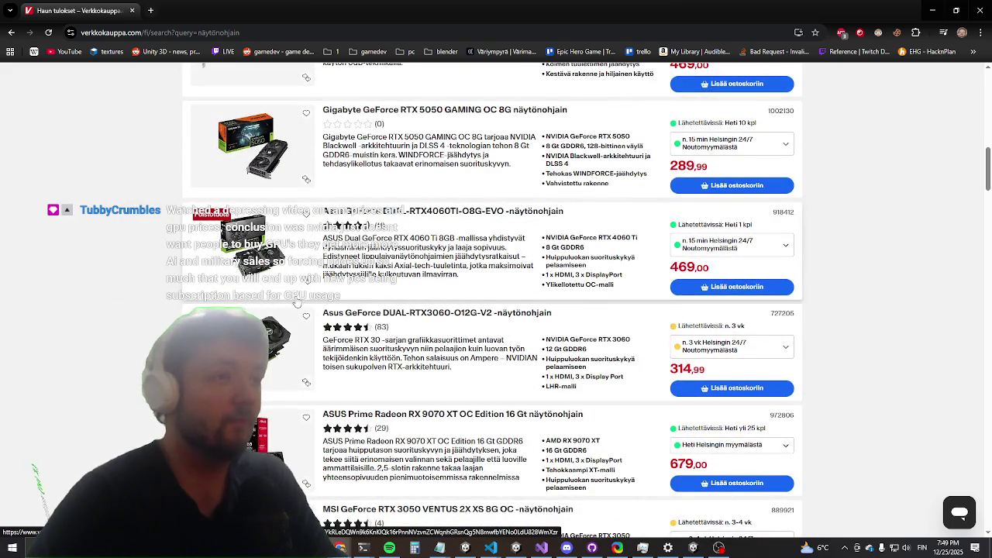
scroll(294, 302, down, 1)
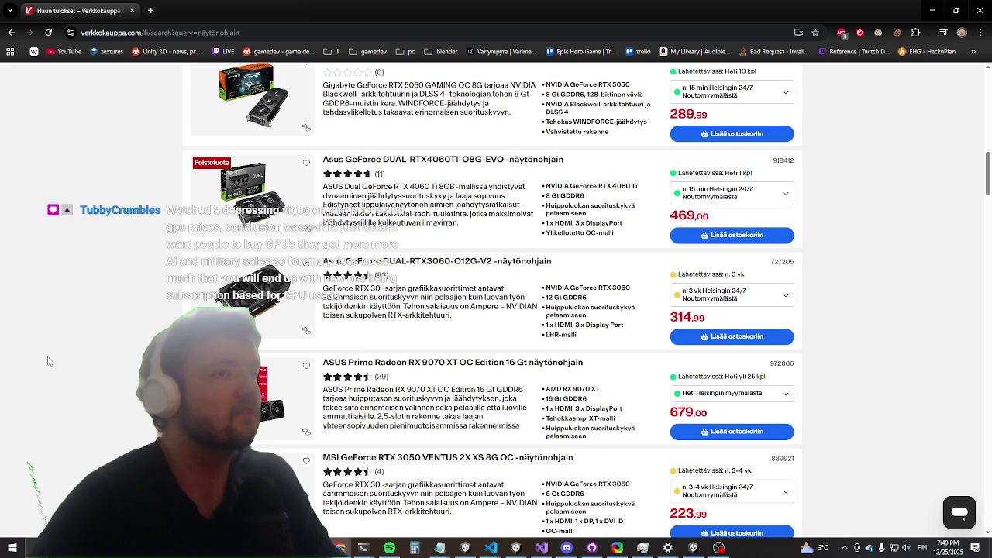
scroll(70, 389, up, 10)
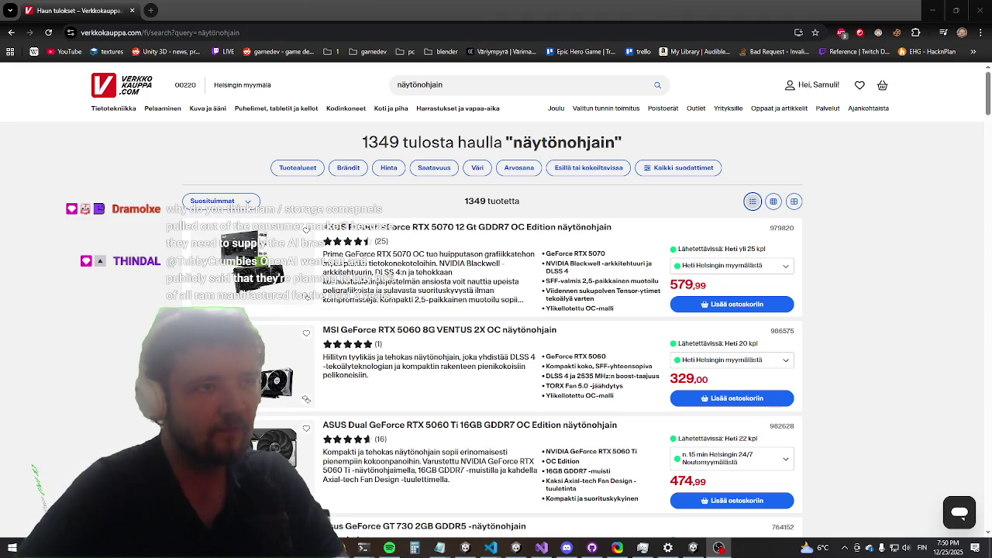
key(alt+Tab)
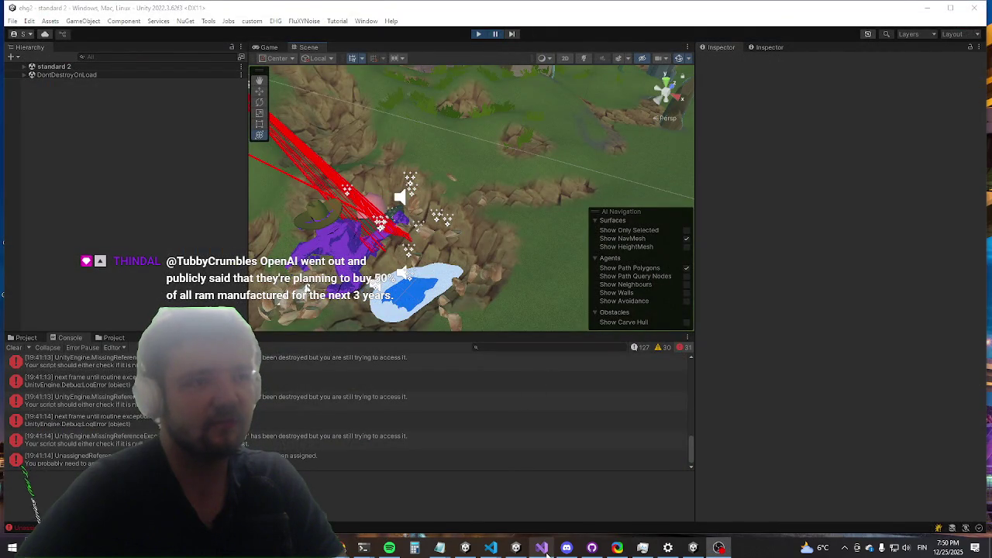
Step: Read Tree.cs's Hit method loop, from the line 94 Consumable lookup to line 95's inte.enabled = true
click(543, 548)
click(514, 289)
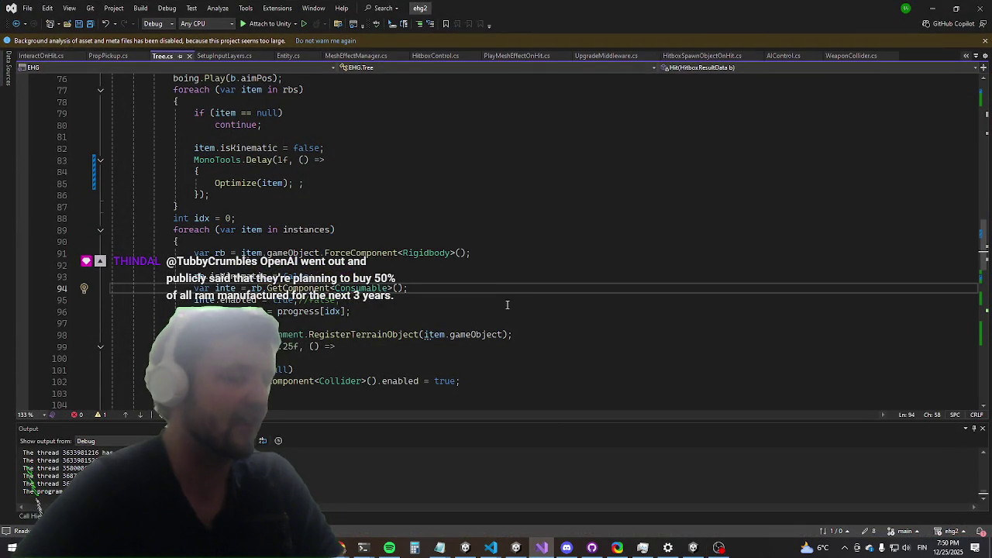
click(507, 304)
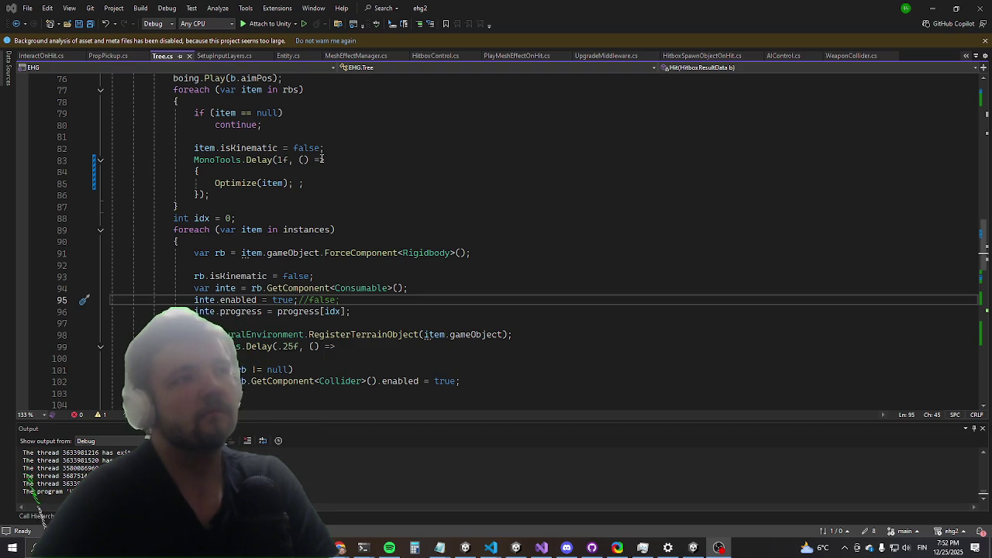
scroll(162, 262, down, 2)
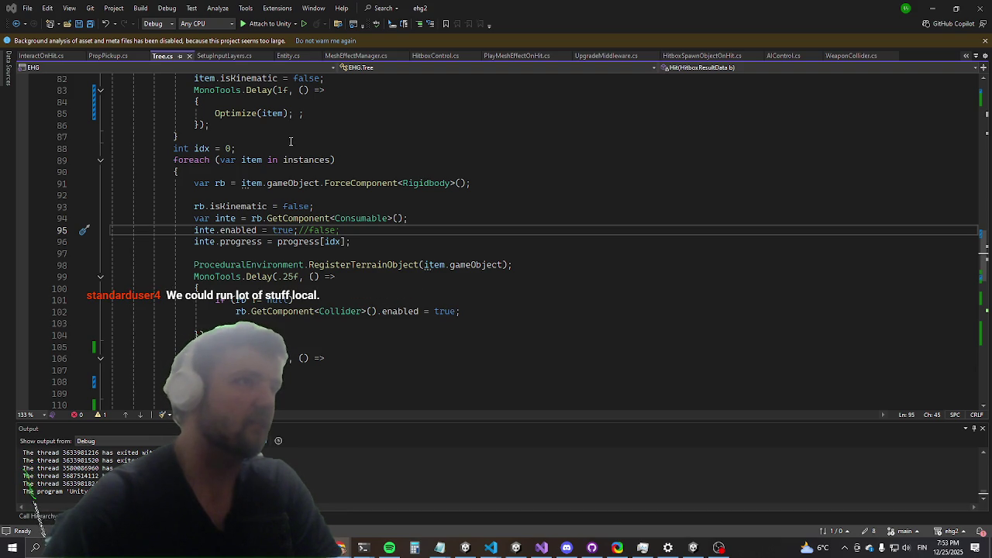
scroll(265, 148, down, 1)
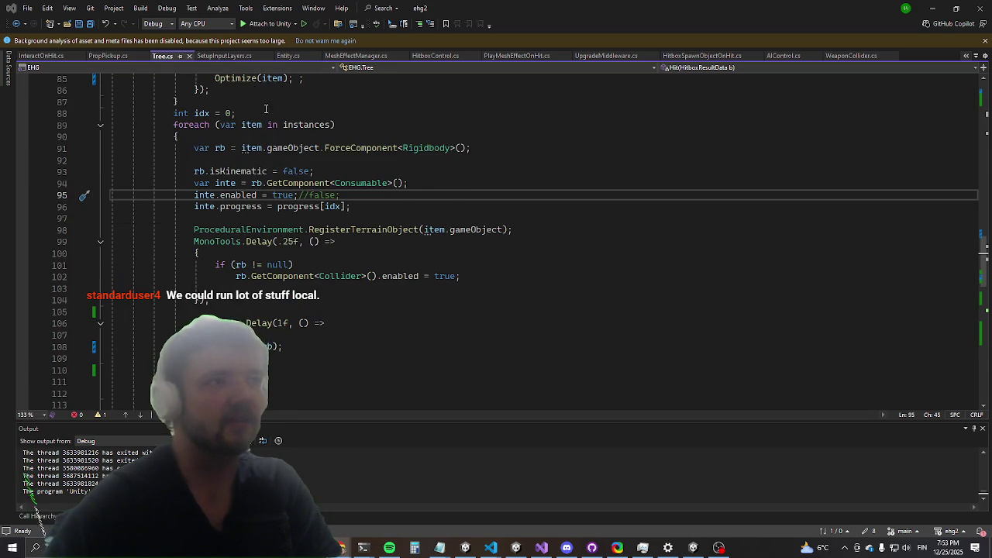
scroll(199, 194, up, 4)
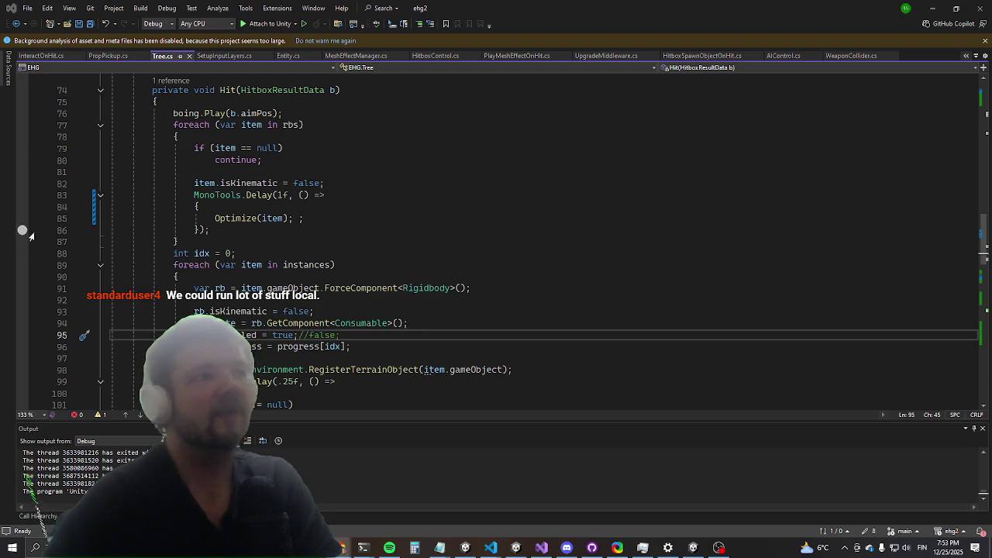
Step: Toggle a breakpoint on line 94's Consumable lookup on and off several times
click(22, 324)
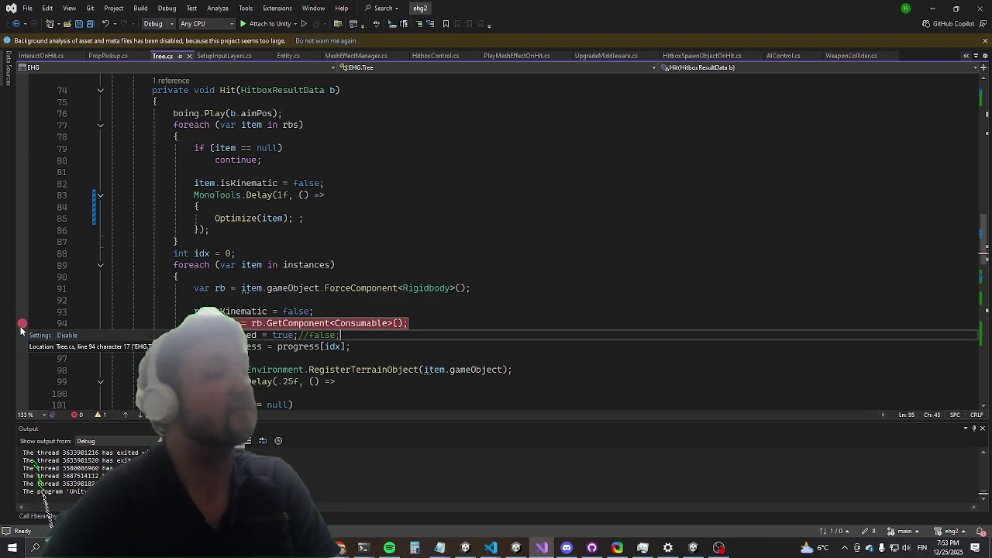
click(22, 326)
click(22, 324)
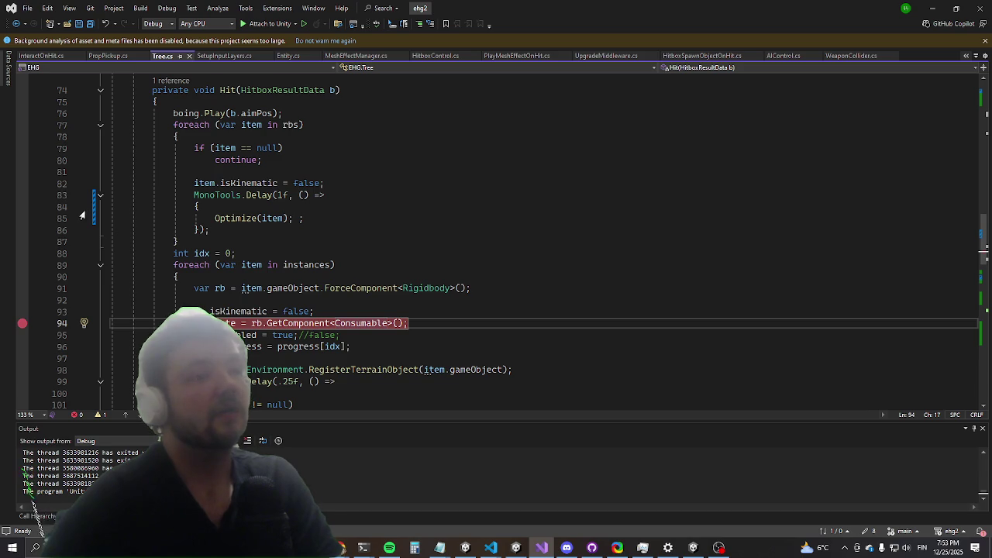
scroll(82, 215, down, 1)
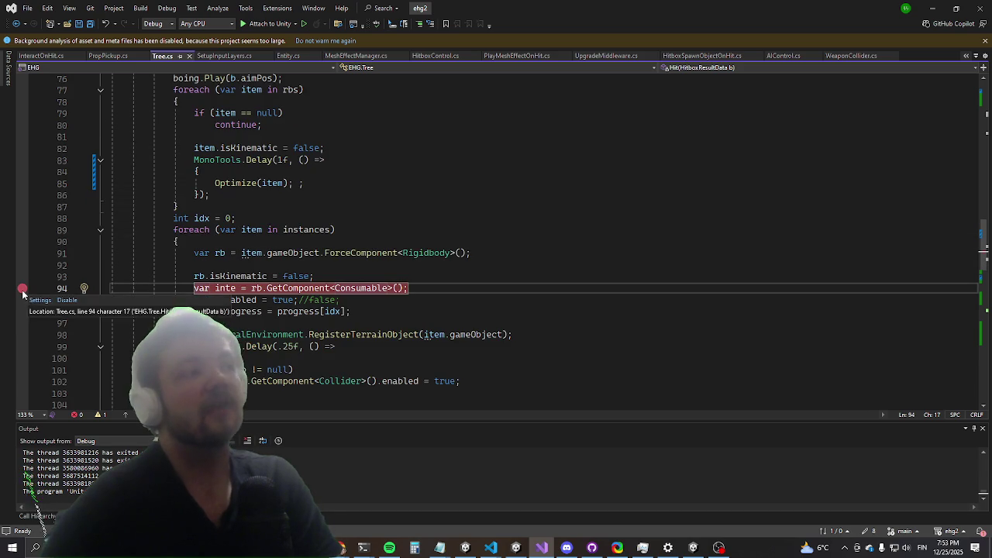
click(23, 290)
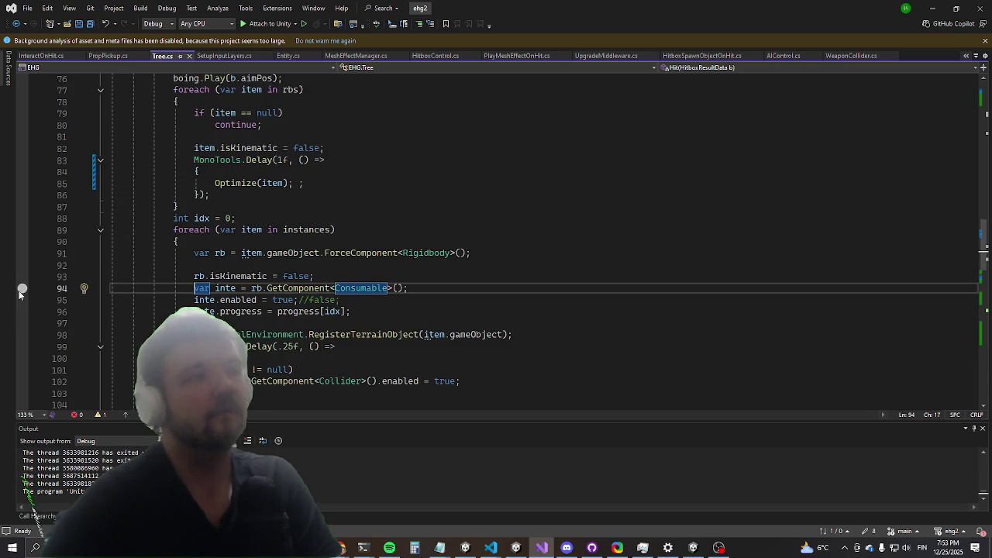
click(23, 291)
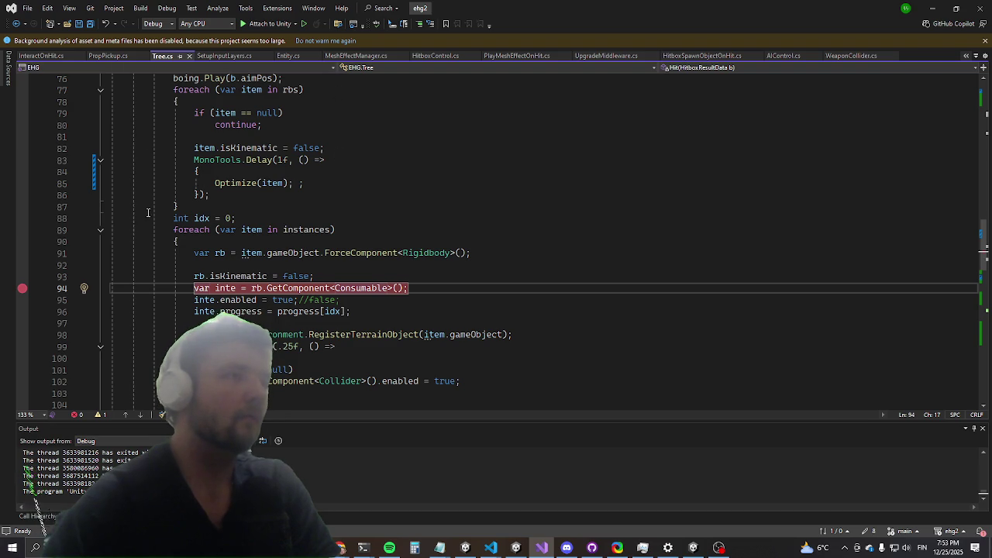
Step: Remove the line 94 breakpoint, review the surrounding code, and return to Unity
scroll(190, 203, down, 2)
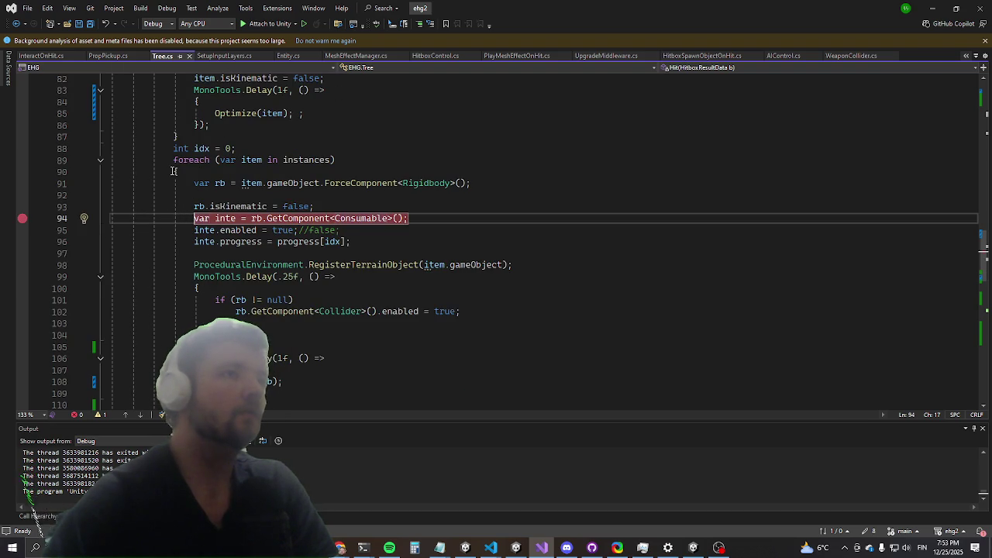
scroll(174, 171, down, 1)
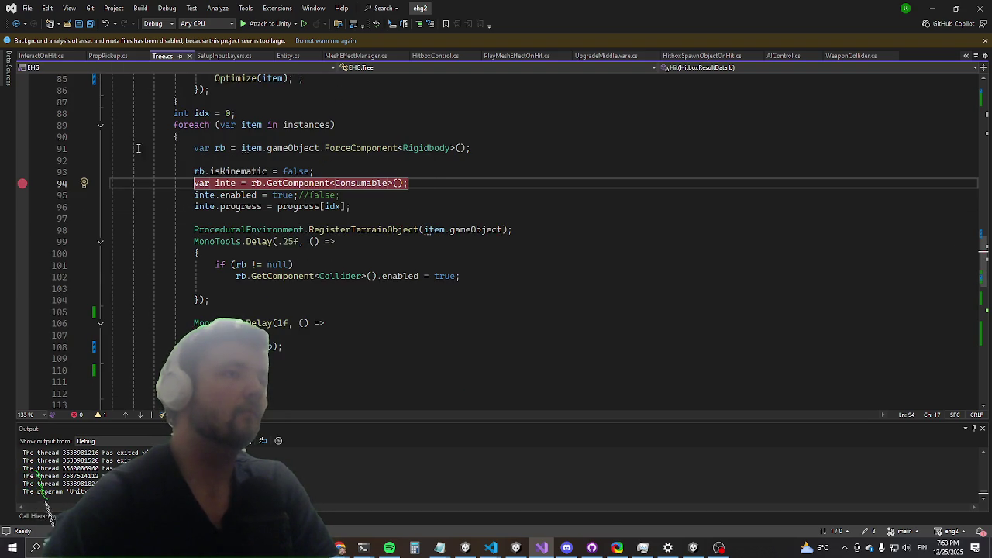
click(22, 184)
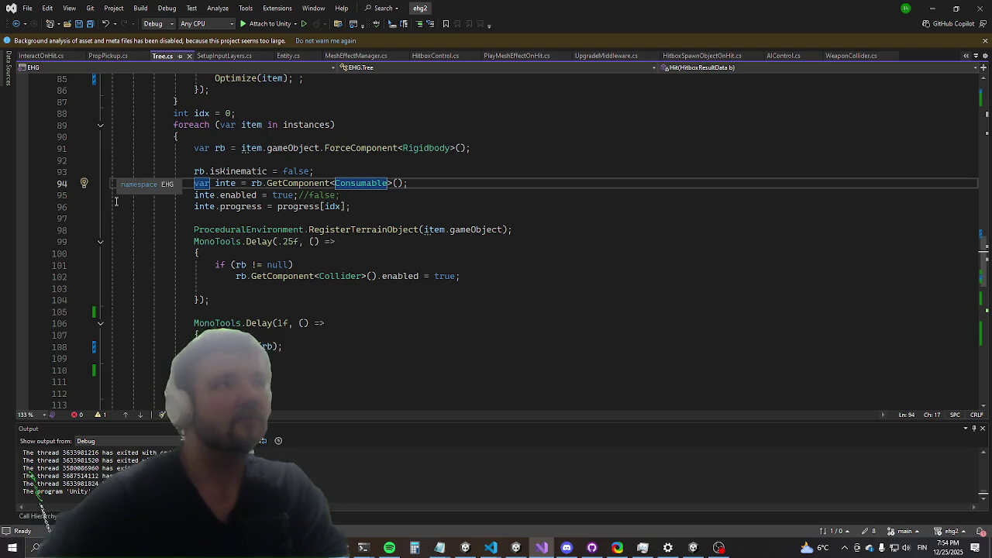
scroll(291, 195, up, 3)
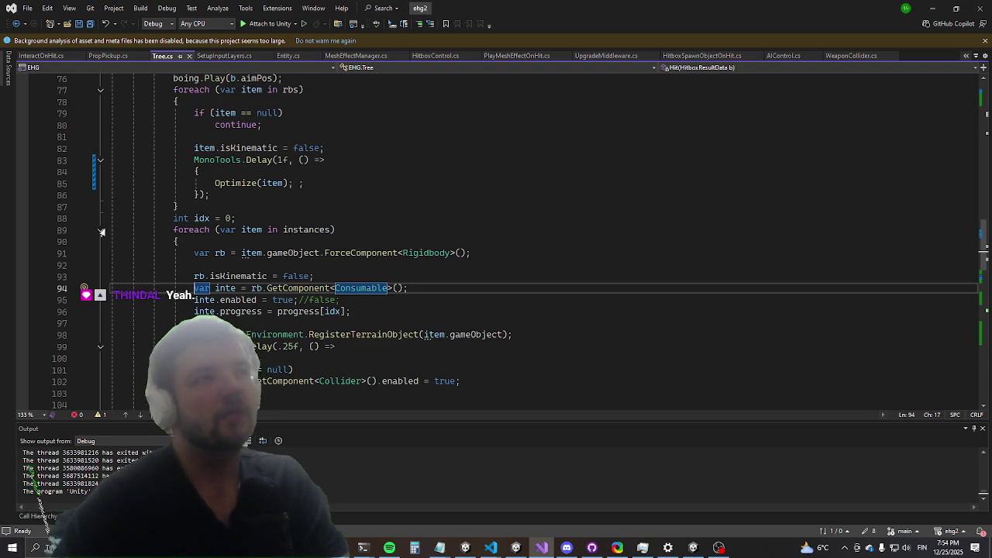
scroll(101, 231, down, 1)
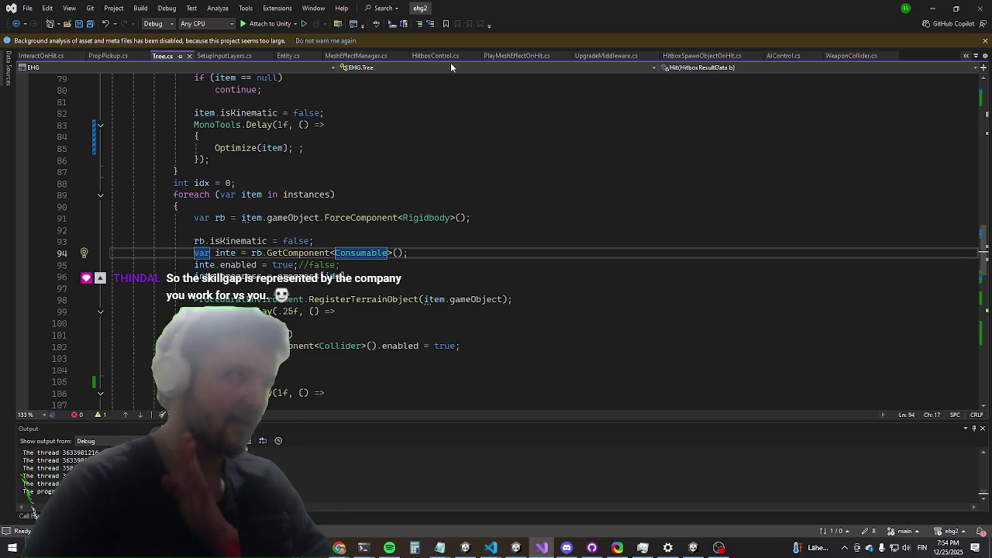
scroll(445, 163, up, 1)
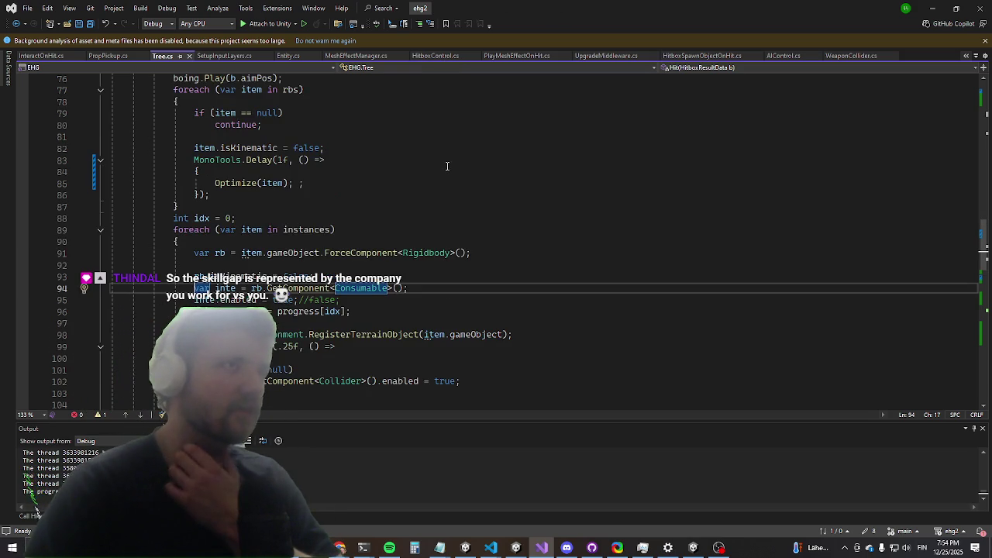
key(alt+Tab)
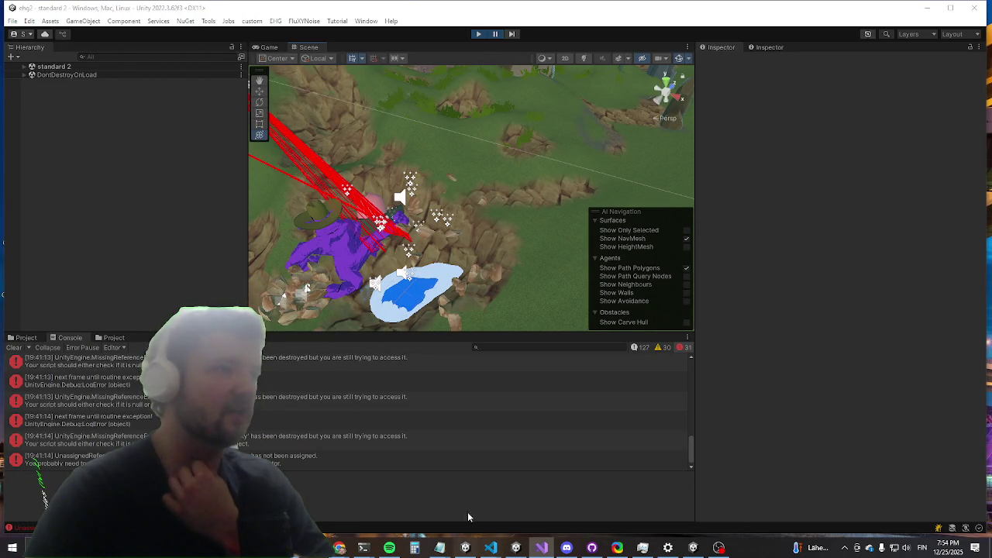
Step: Read the stack traces of the routine exception and MissingReference console errors
click(264, 422)
click(261, 444)
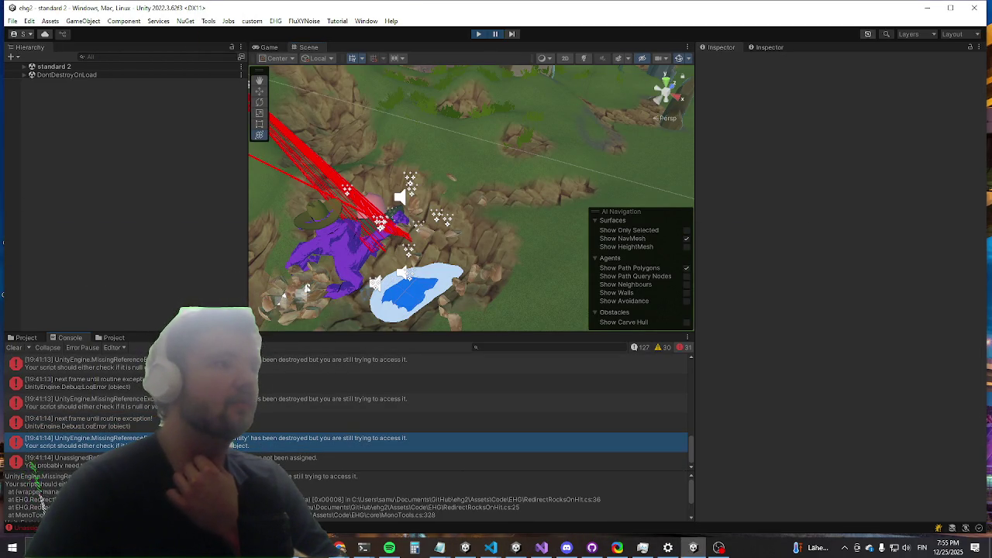
scroll(44, 502, down, 1)
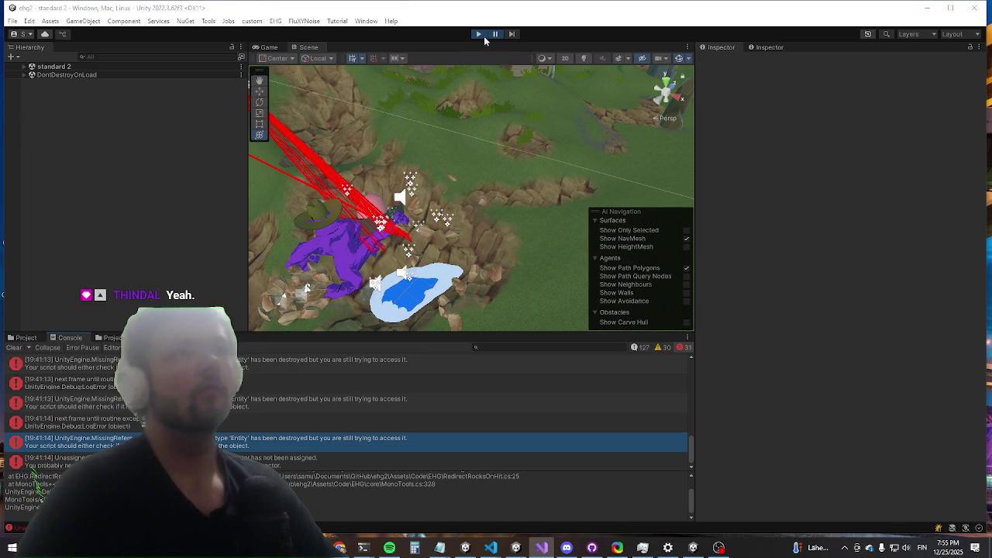
scroll(258, 404, down, 1)
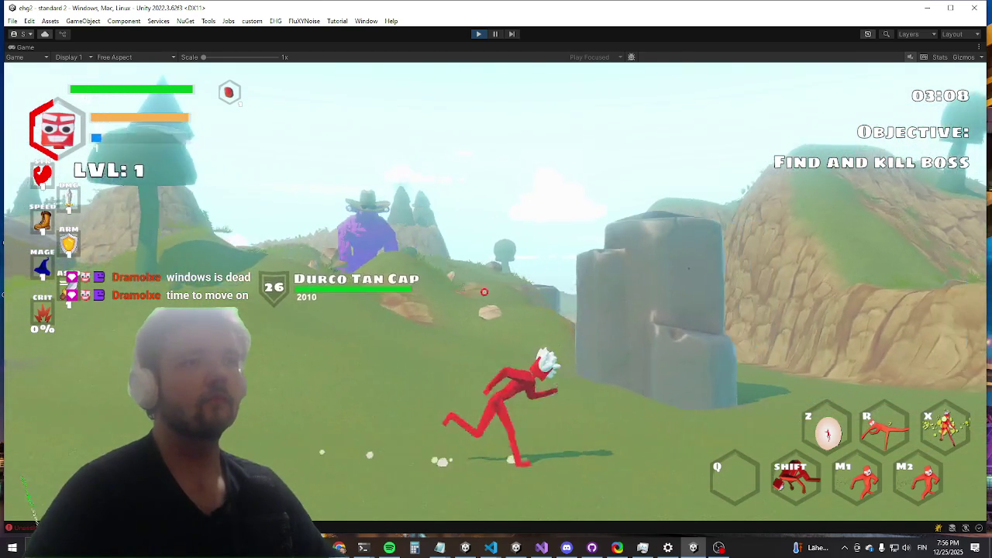
Step: Dash forward, dodge-roll over the boulder and run down the slope
key(shift)
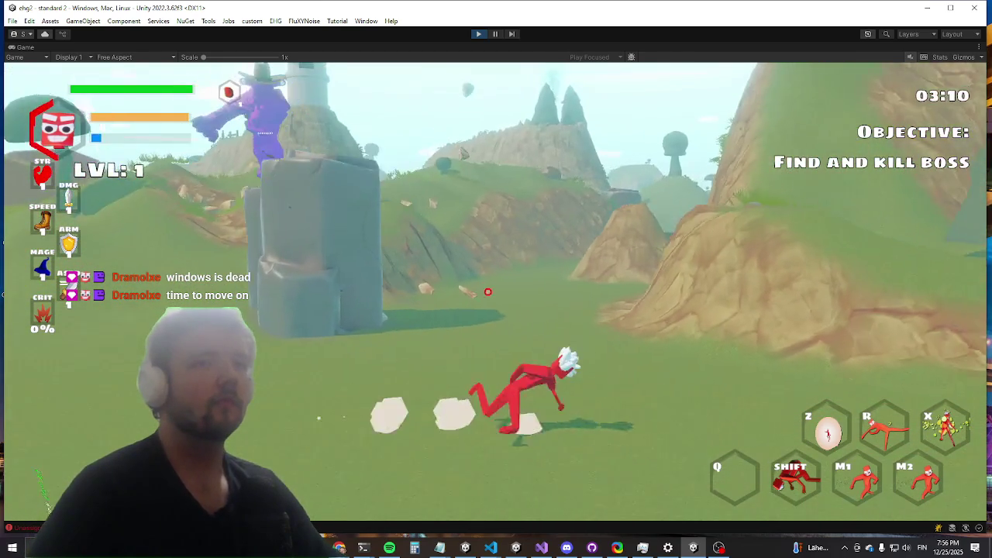
key(alt+Tab)
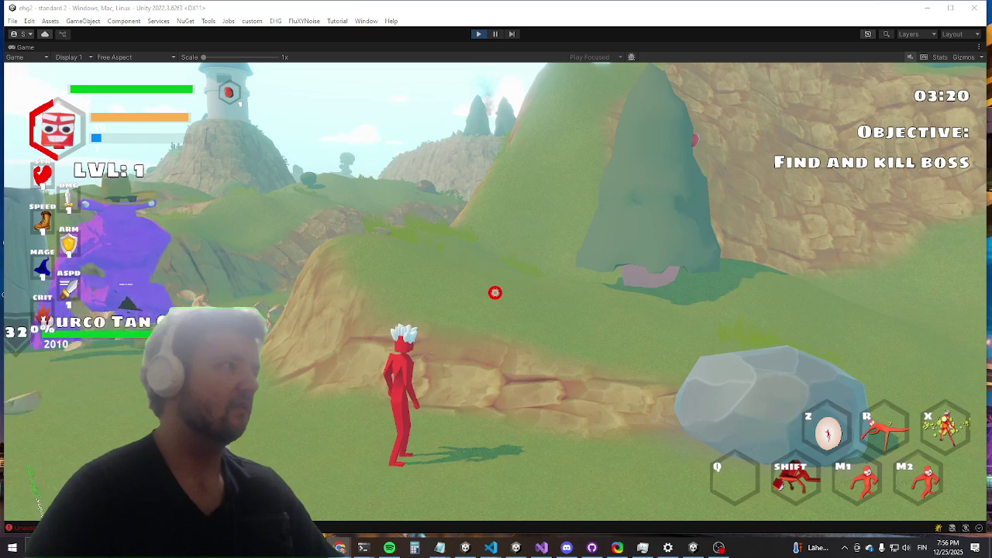
key(d)
key(shift)
key(w)
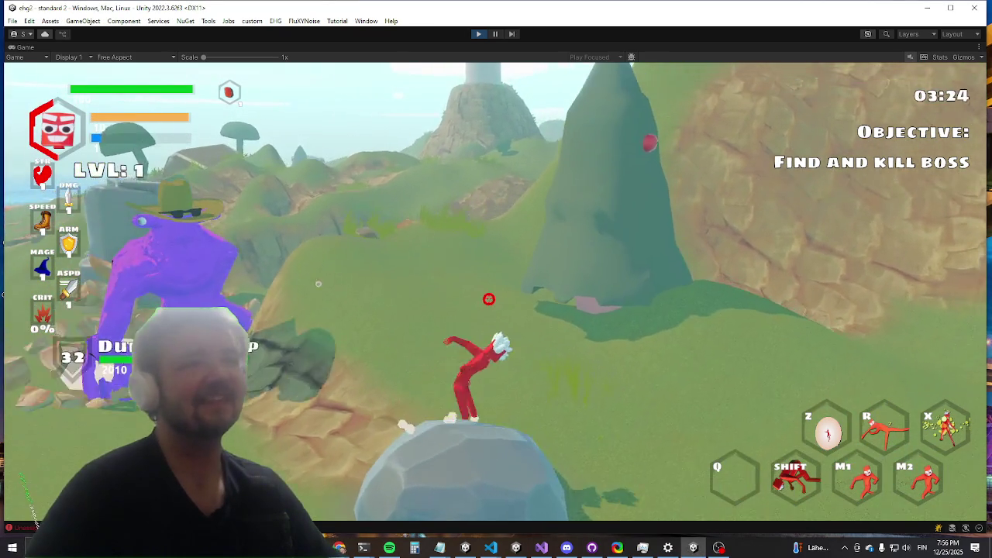
key(a)
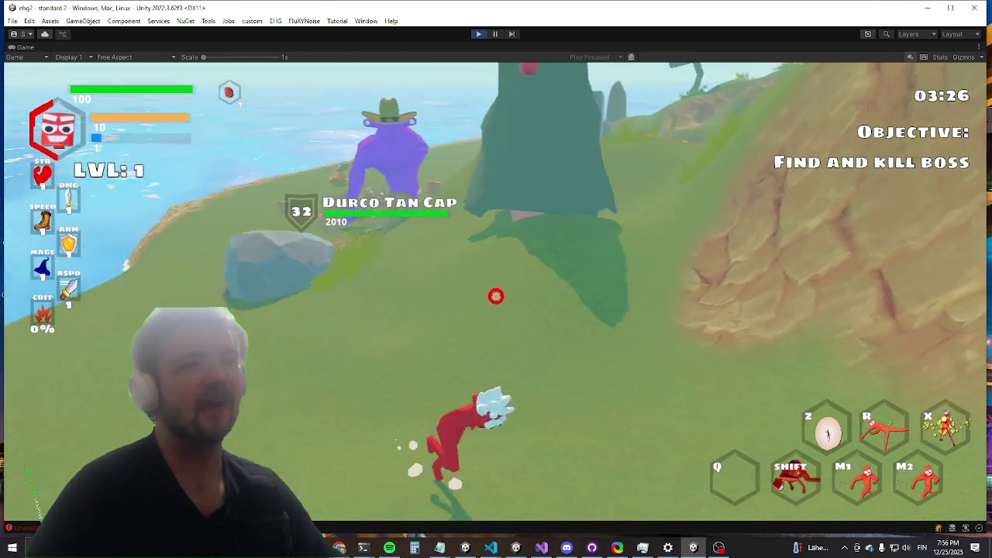
Step: Run to the purple Durco Tan Cap boss and circle it while it attacks
key(w)
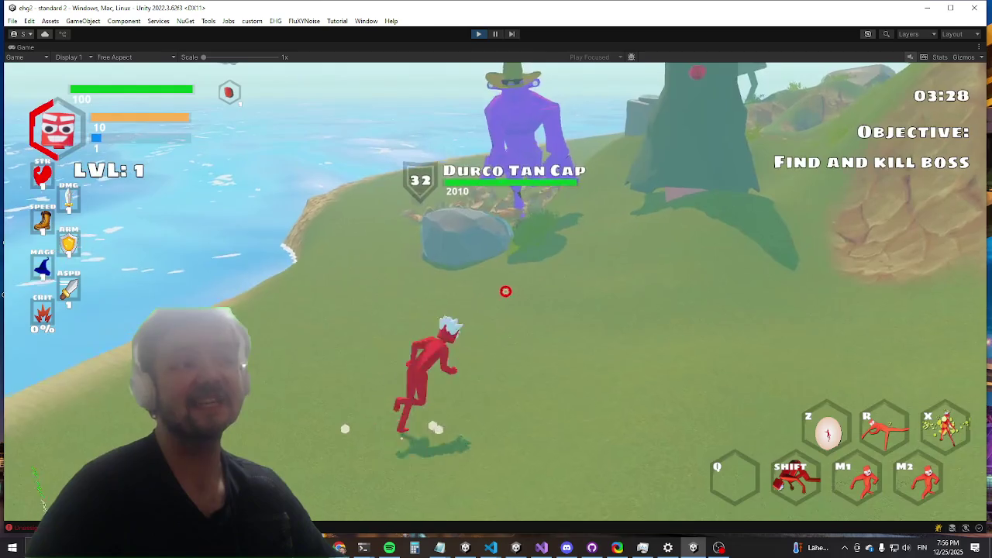
key(w)
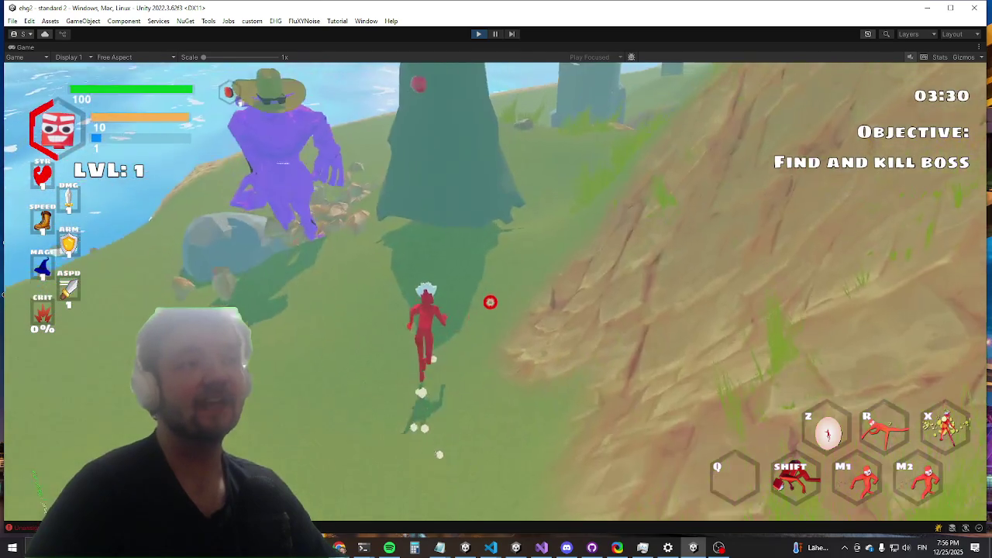
key(w)
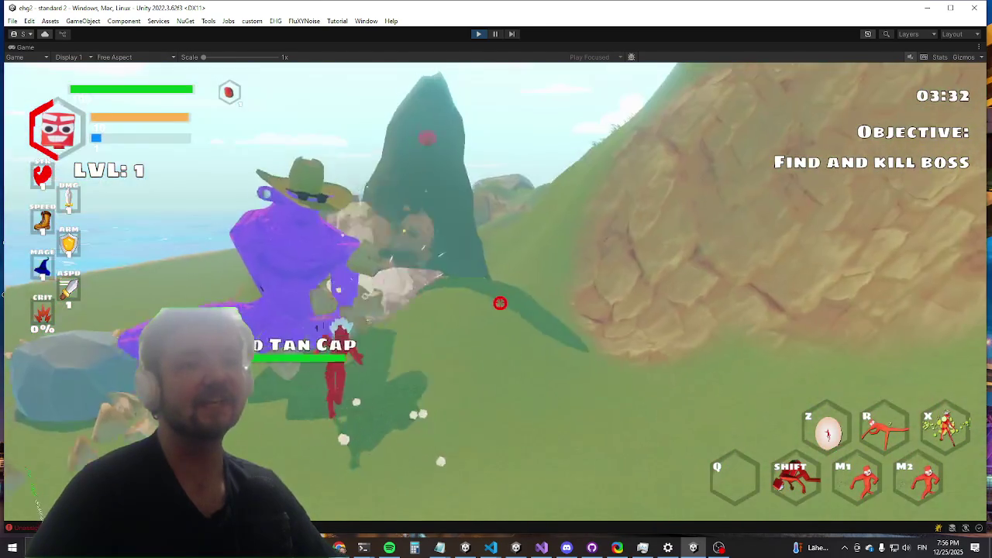
key(w)
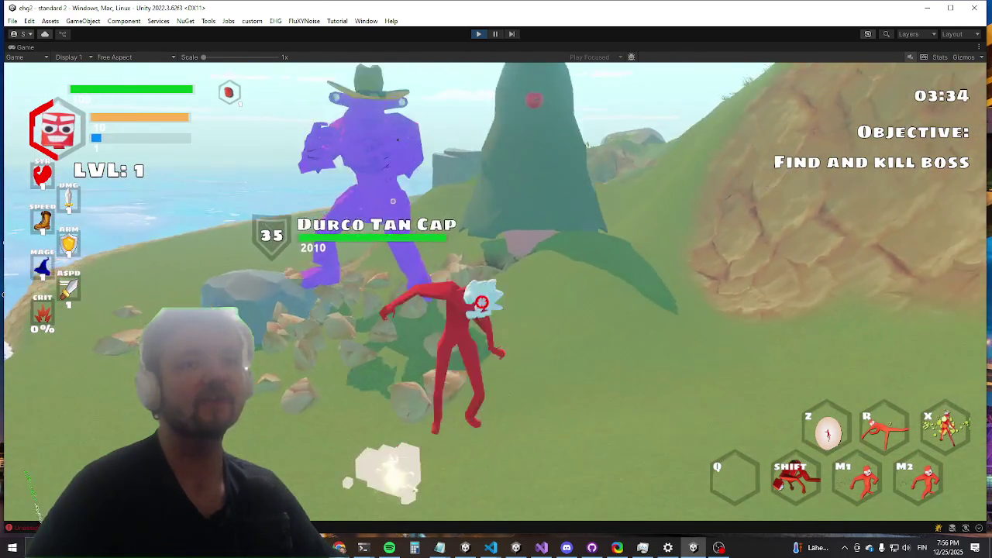
key(w)
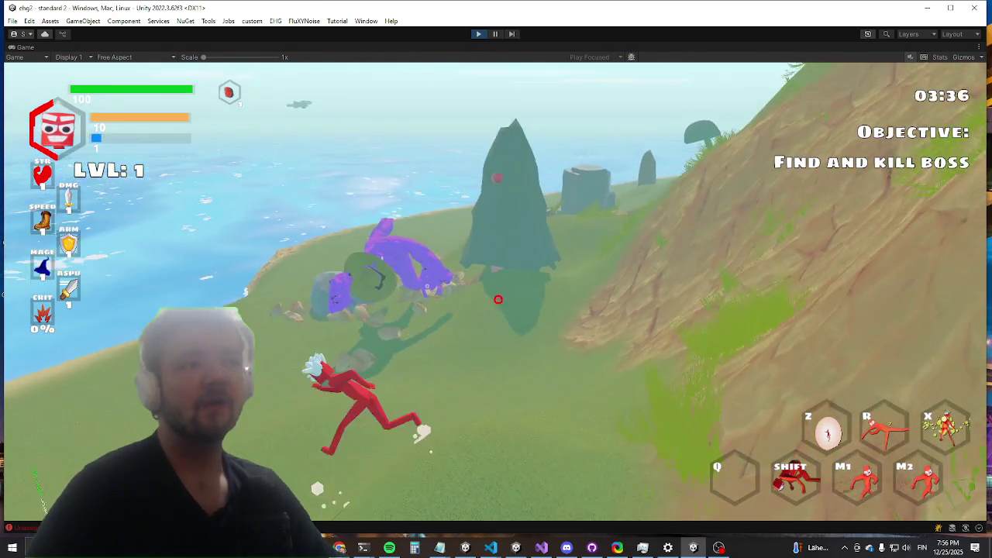
key(w)
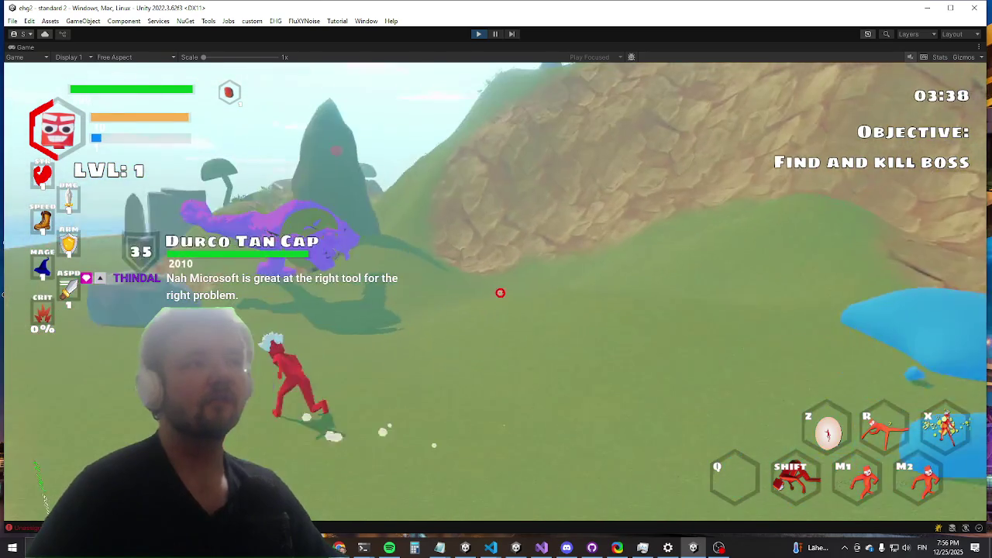
key(w)
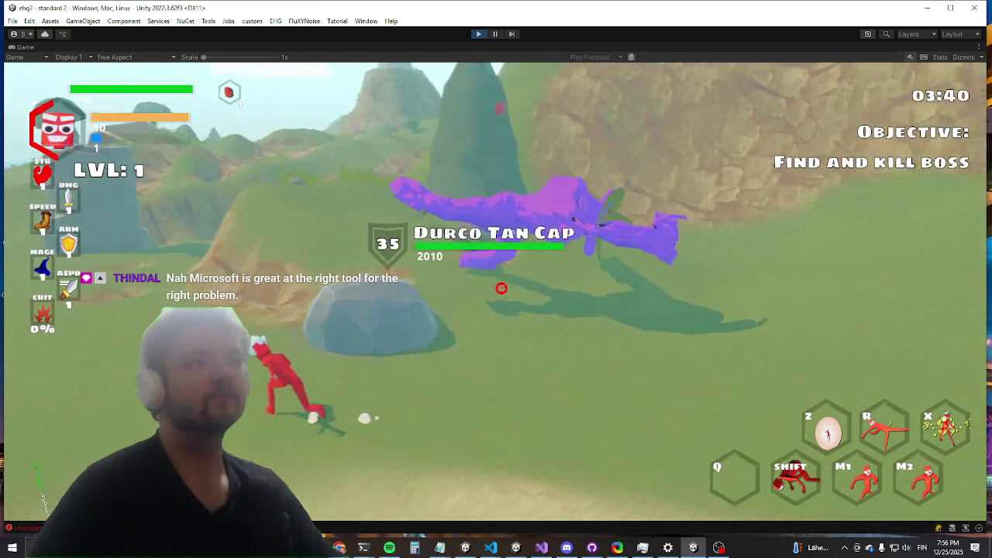
key(w)
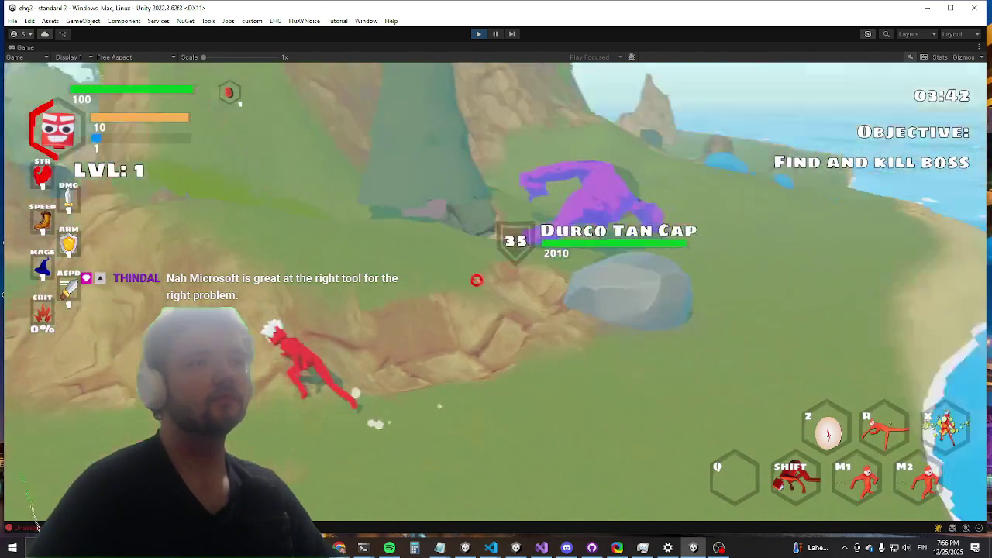
key(w)
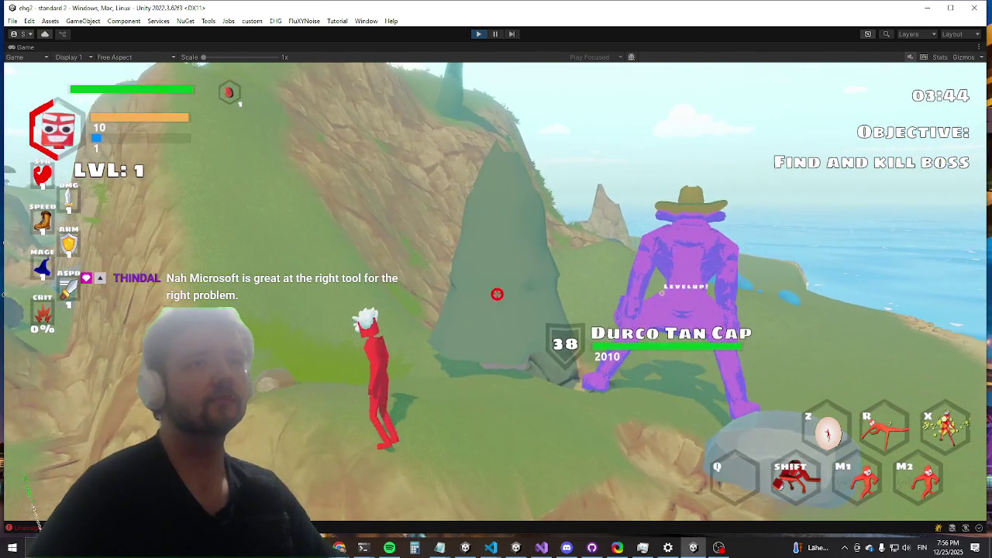
key(w)
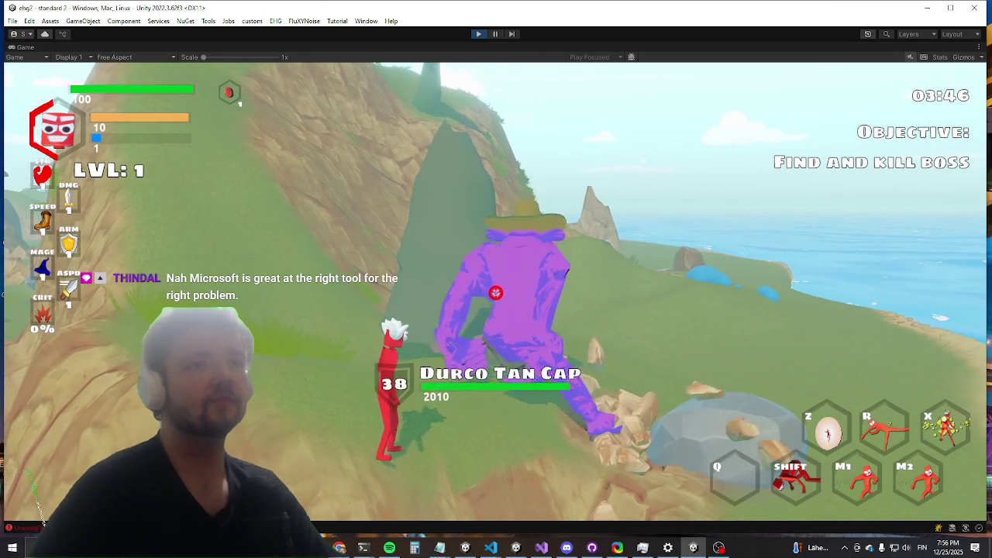
key(w)
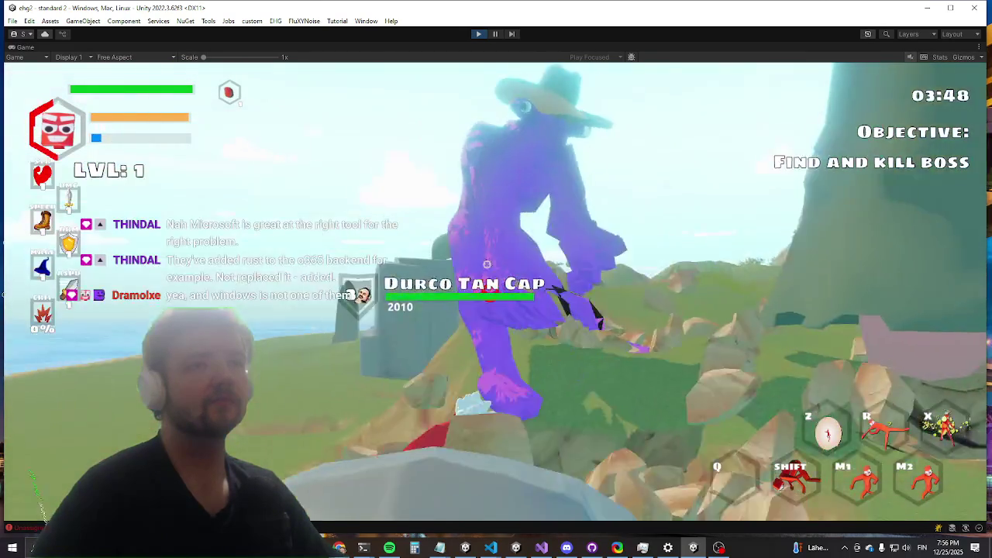
key(w)
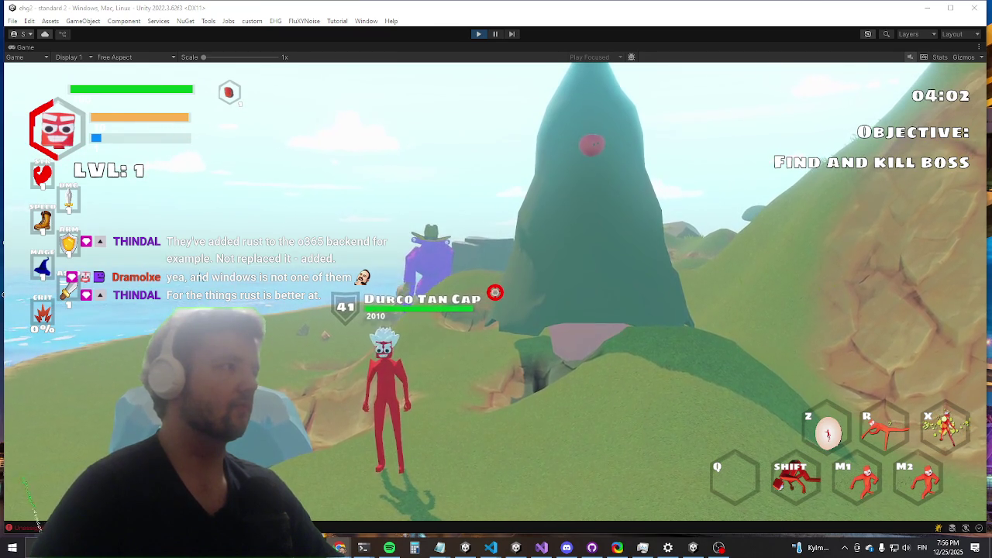
Step: Chase the boss again, dodging past the tall rock and back toward it
key(w)
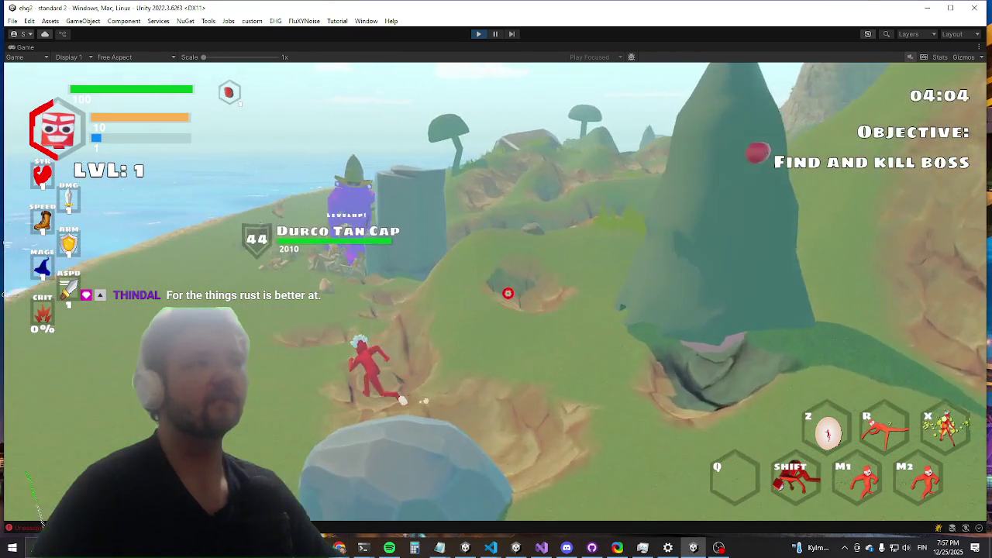
key(w)
key(w)
key(w)
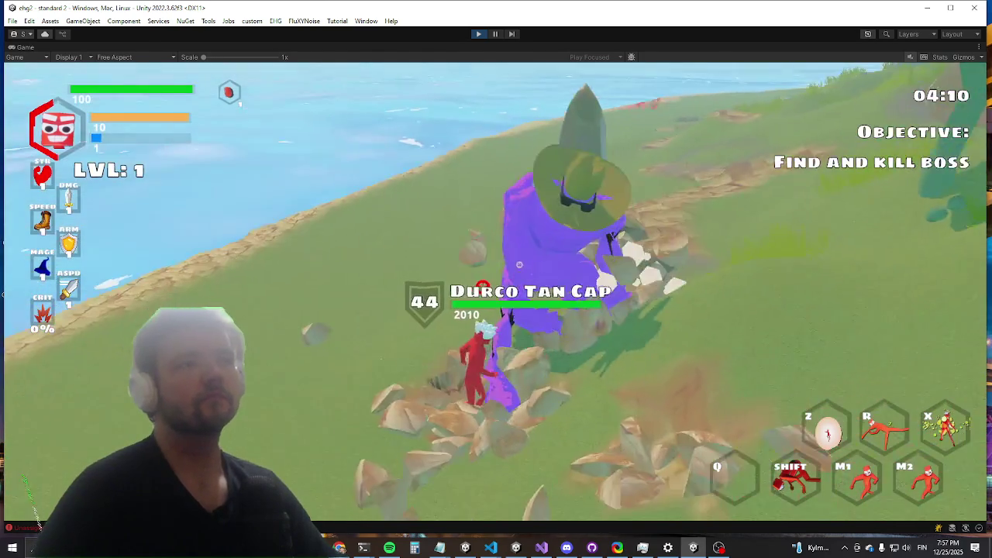
key(w)
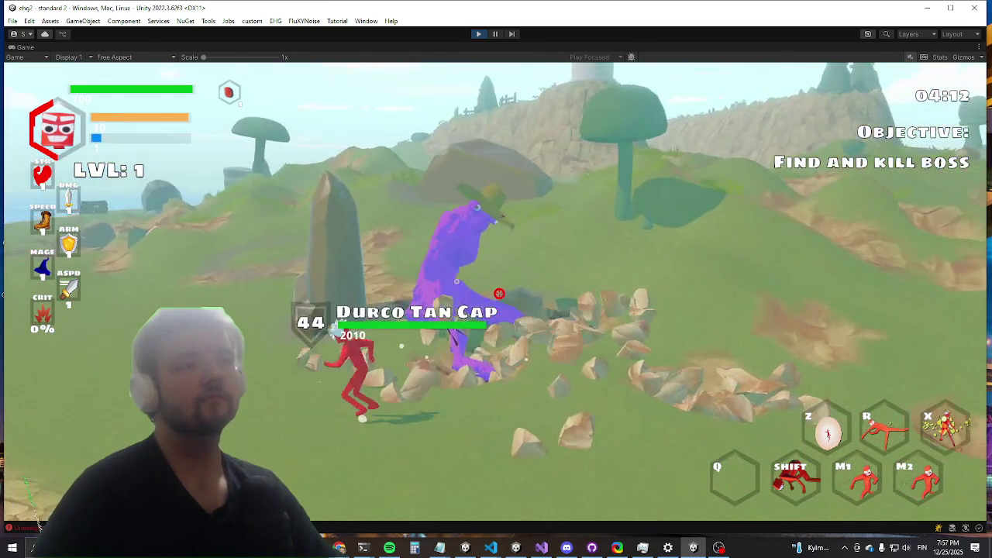
key(w)
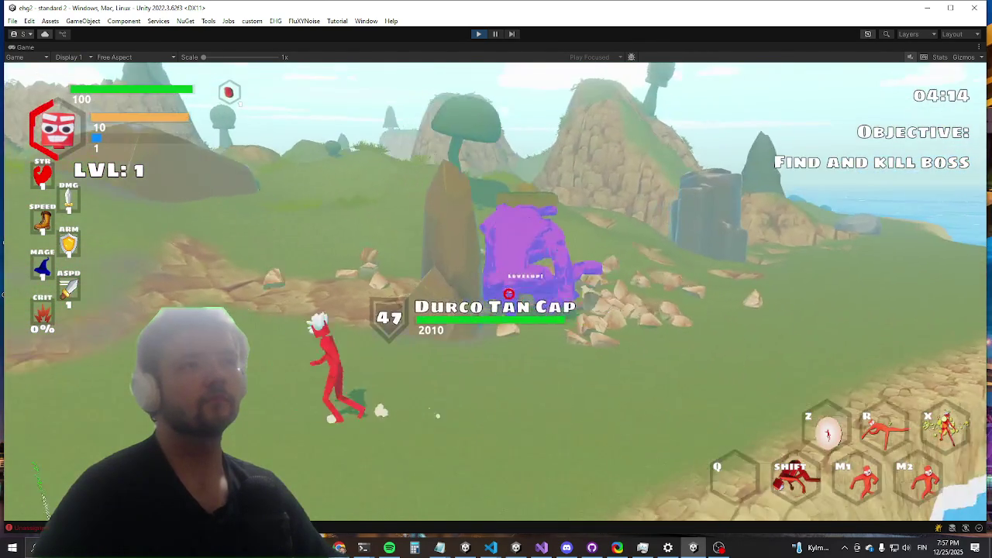
key(w)
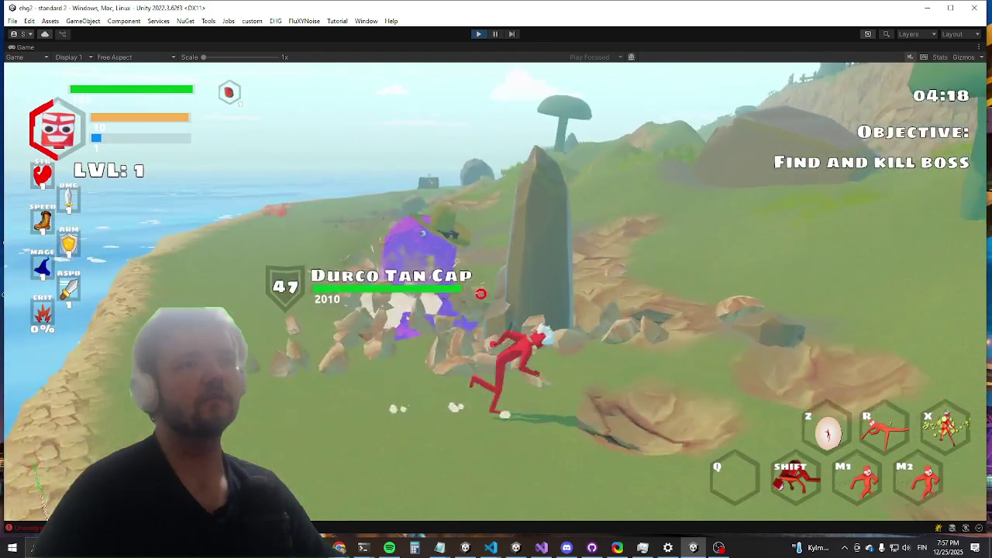
key(w)
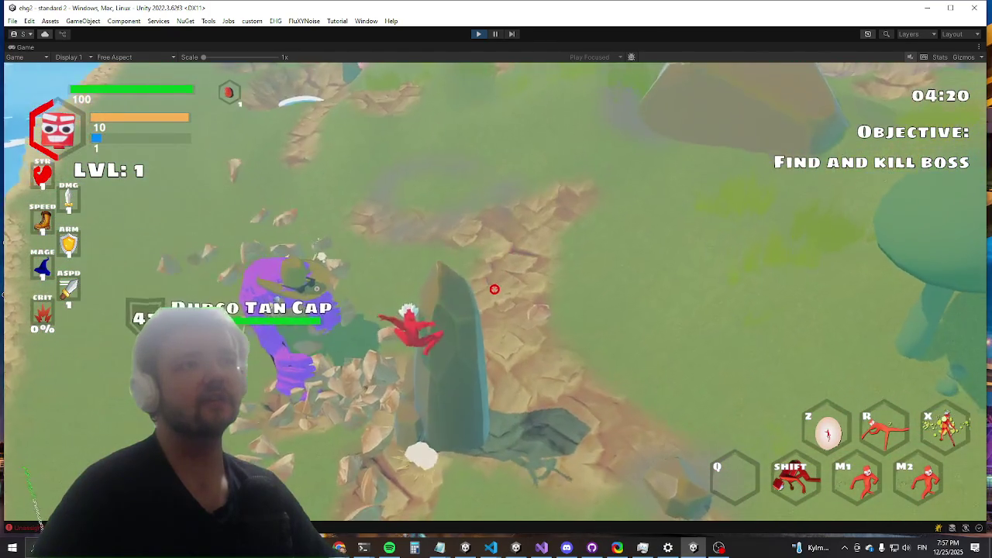
key(shift)
key(w)
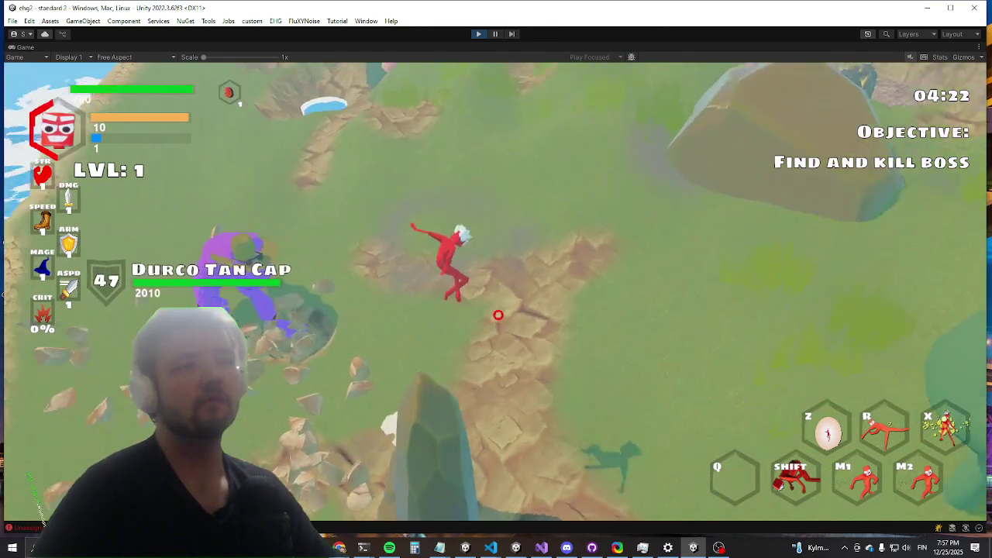
key(shift)
key(w)
key(shift)
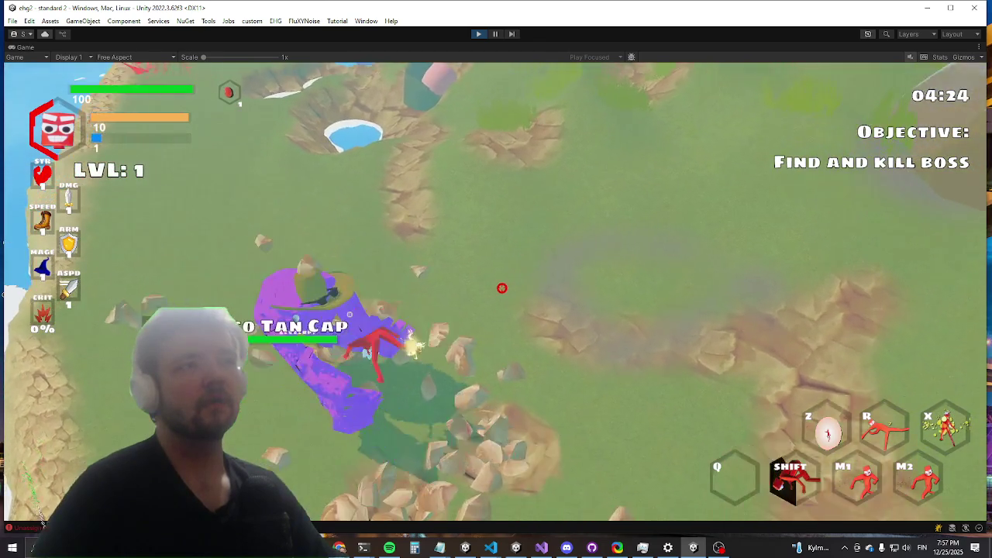
key(w)
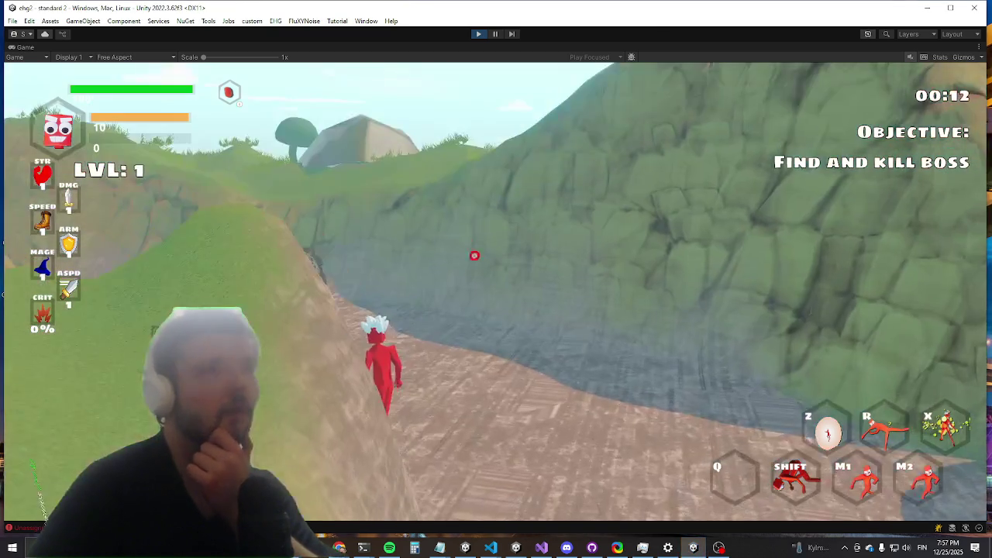
Step: Attack the blue enemy by the chest, then clear enemies with the killwave console command
key(w)
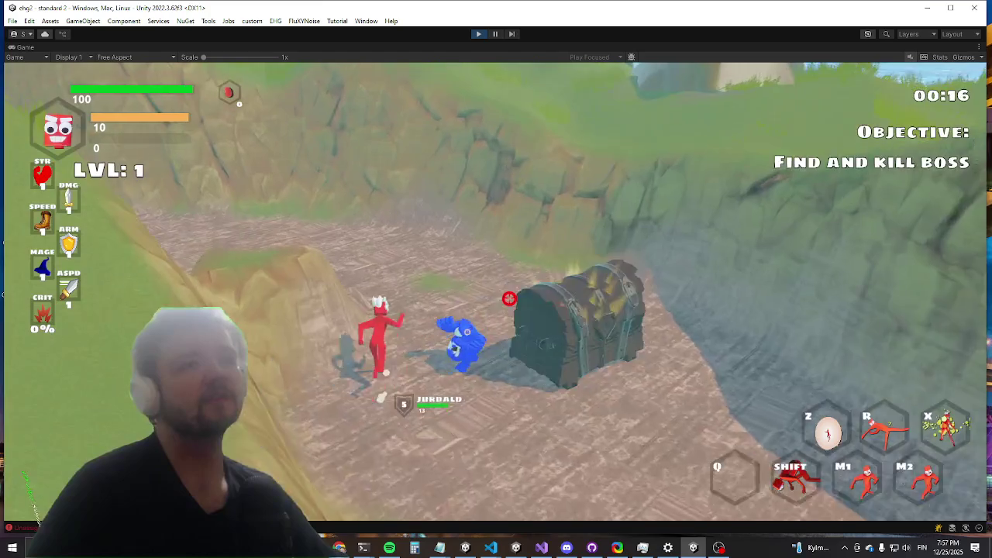
click(490, 290)
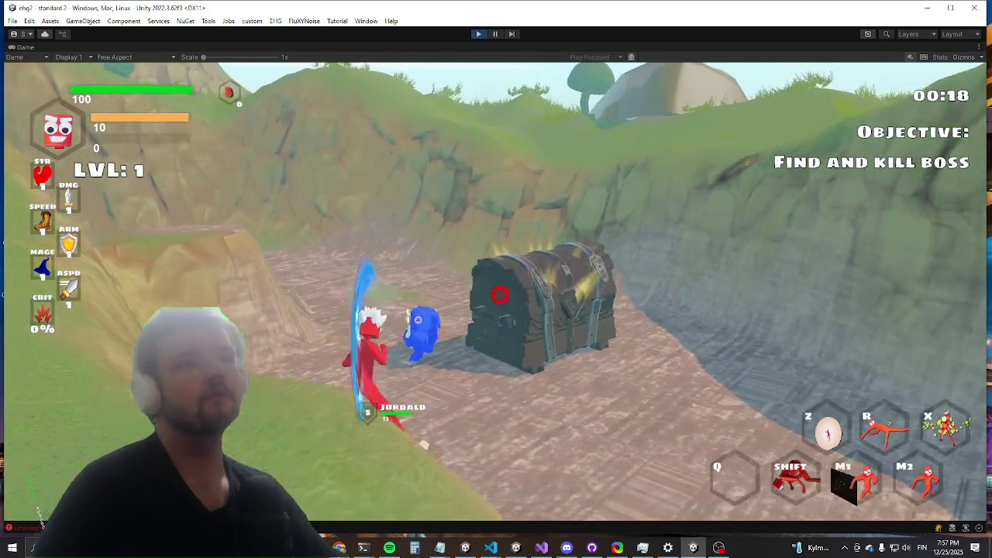
key(grave)
text(ill)
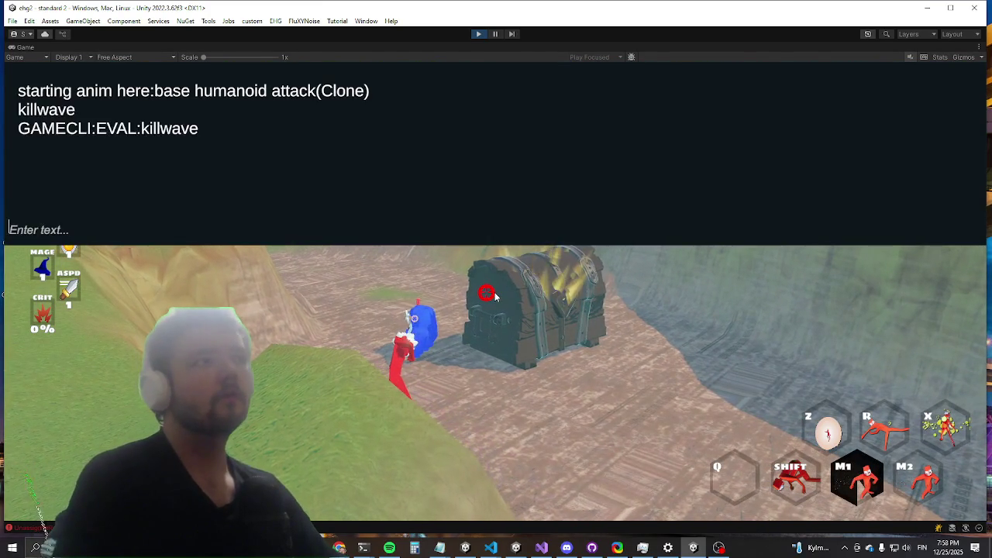
key(grave)
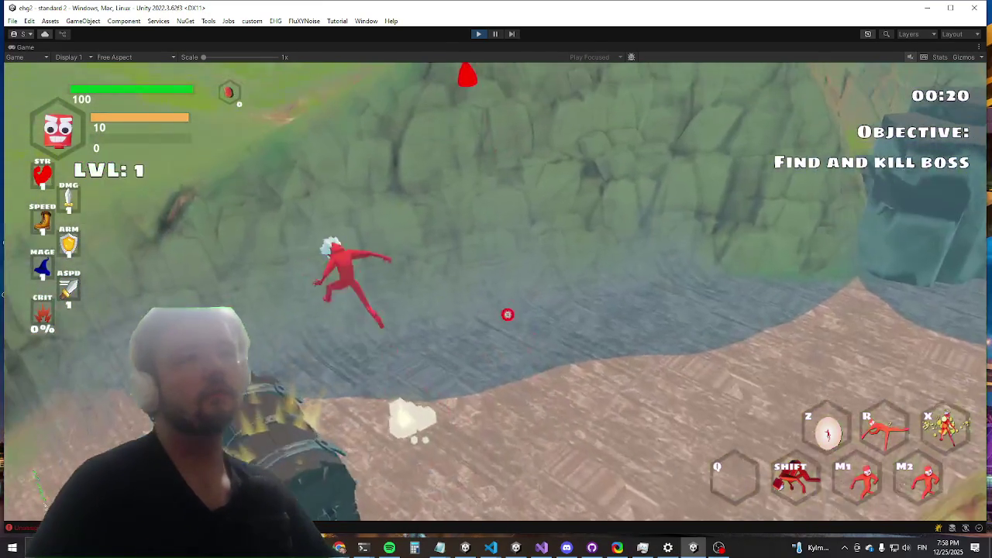
Step: Run uphill and circle the Durco Tan Cap boss, then launch an attack at it
key(w)
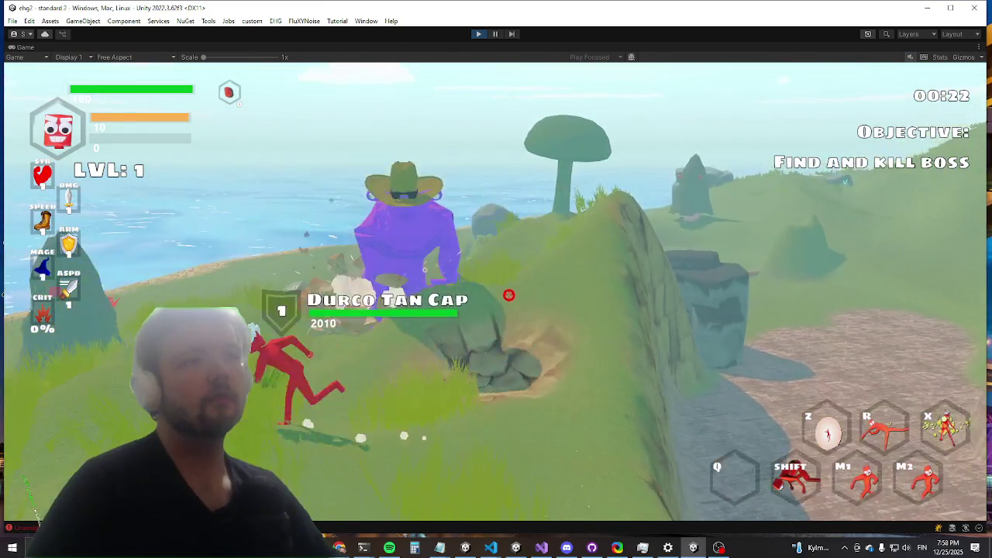
key(w)
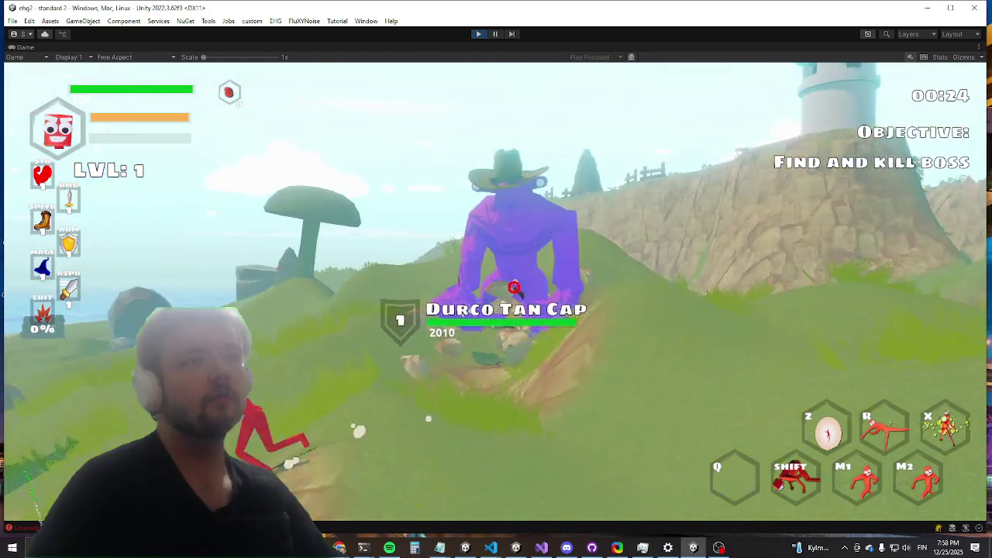
key(w)
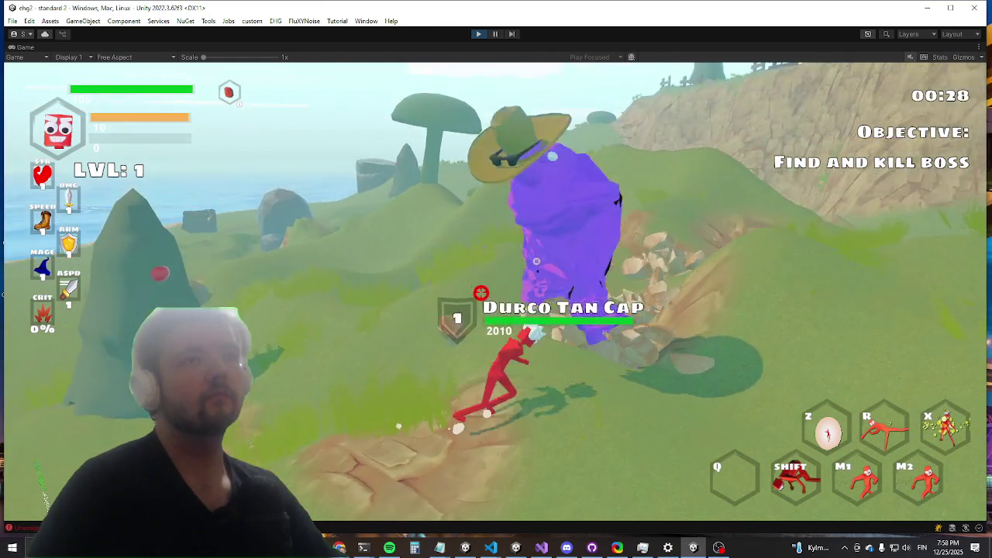
key(w)
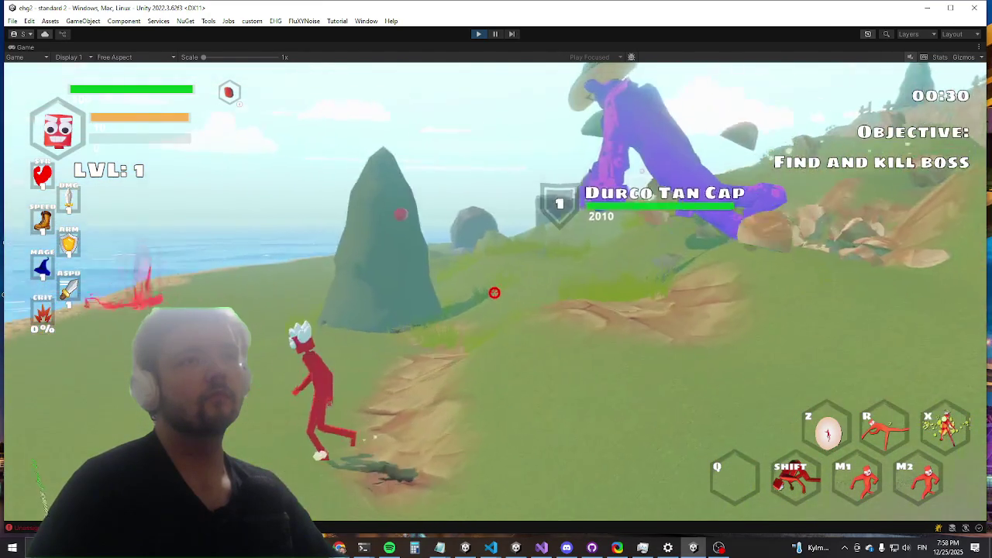
key(w)
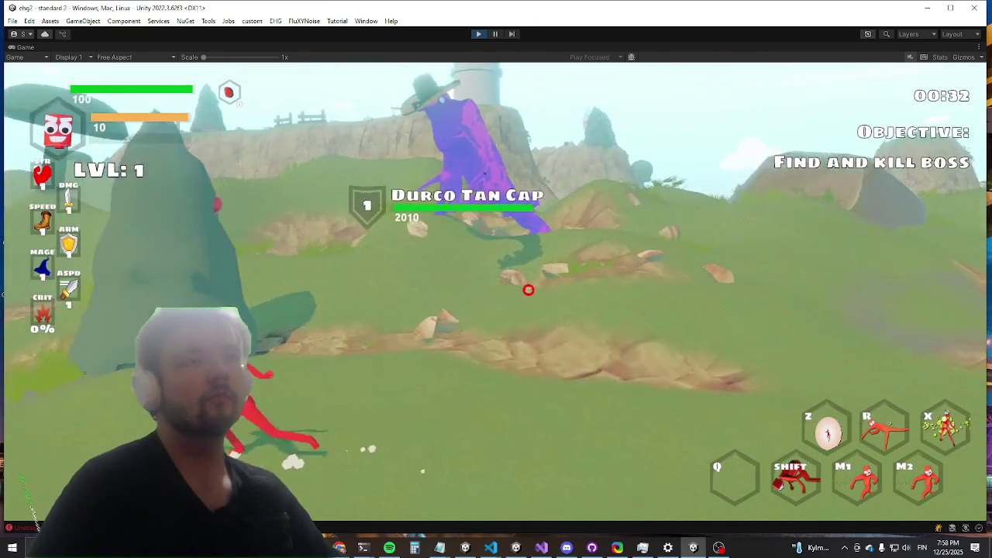
key(w)
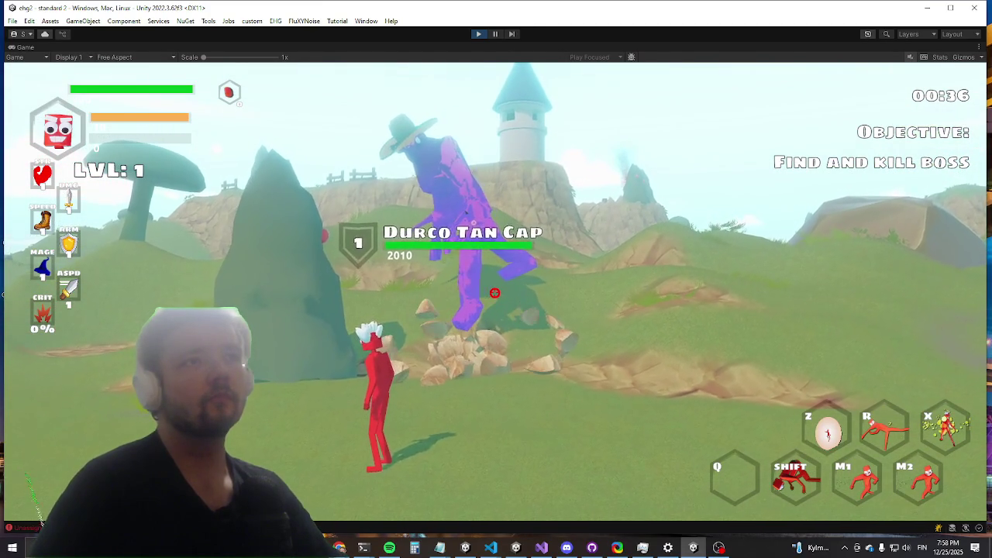
key(w)
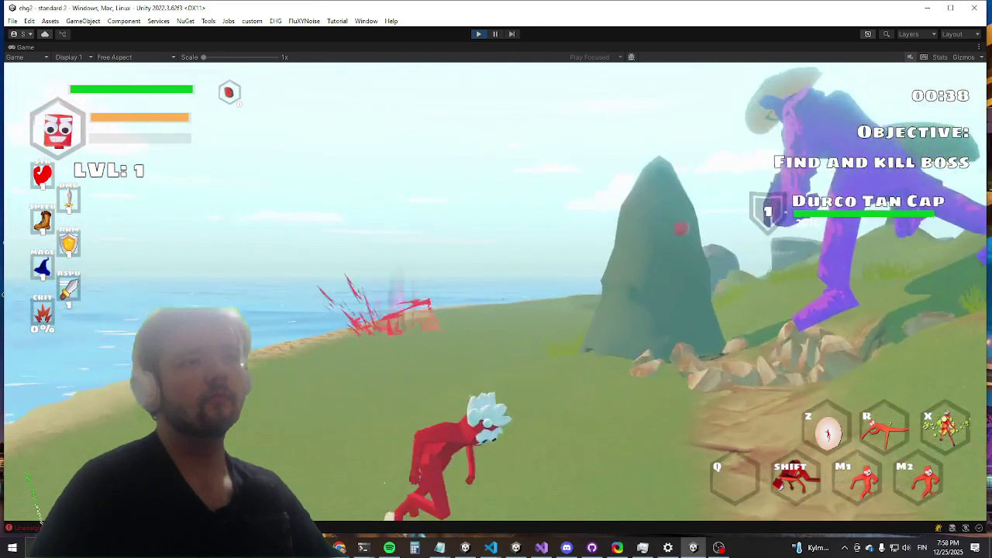
key(w)
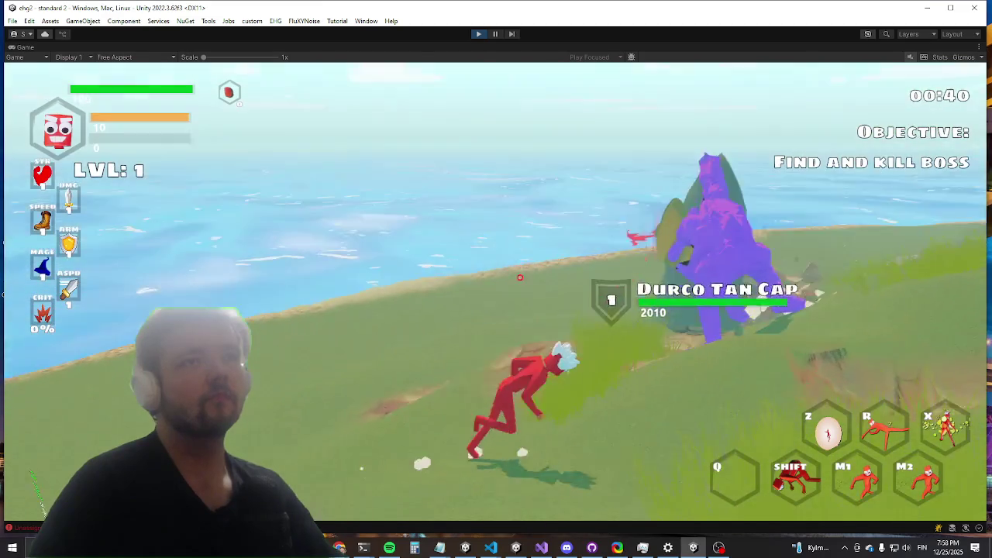
key(w)
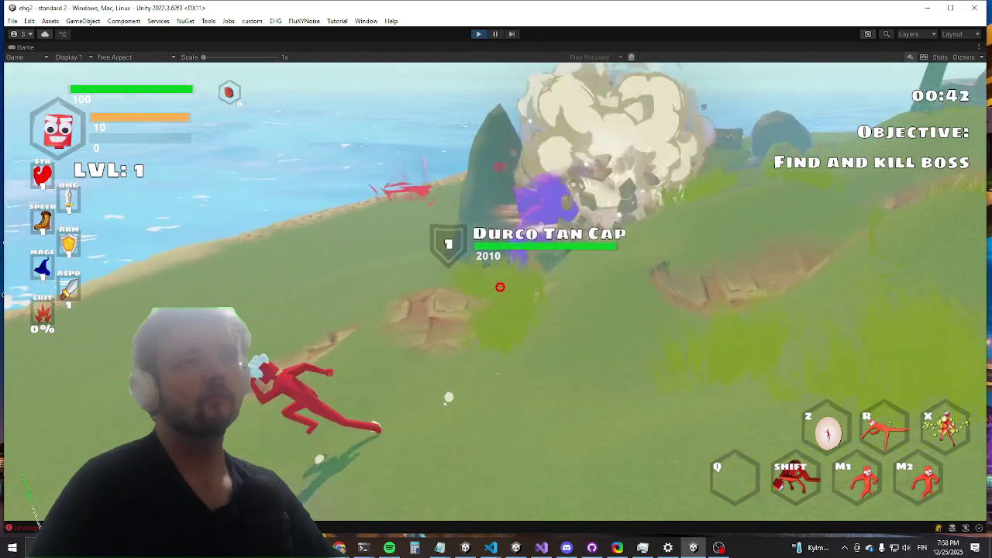
key(w)
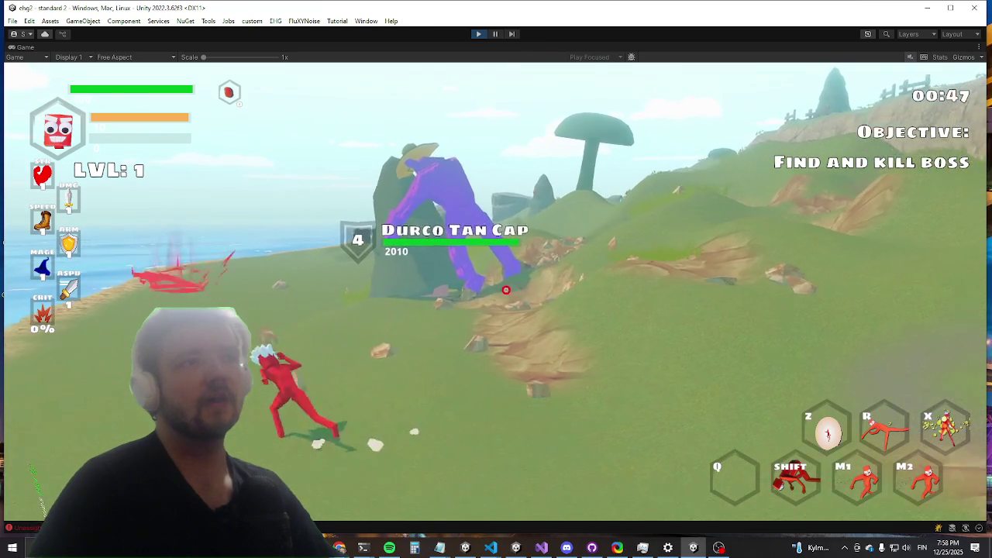
click(492, 293)
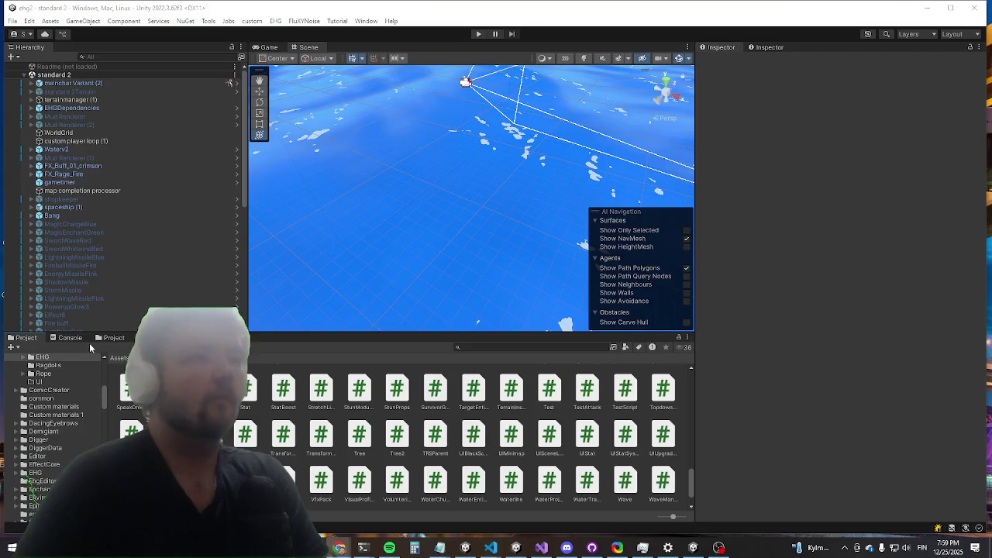
Step: Glance at the Console, then search Project assets and open the durco encounter prefab
click(71, 338)
click(31, 339)
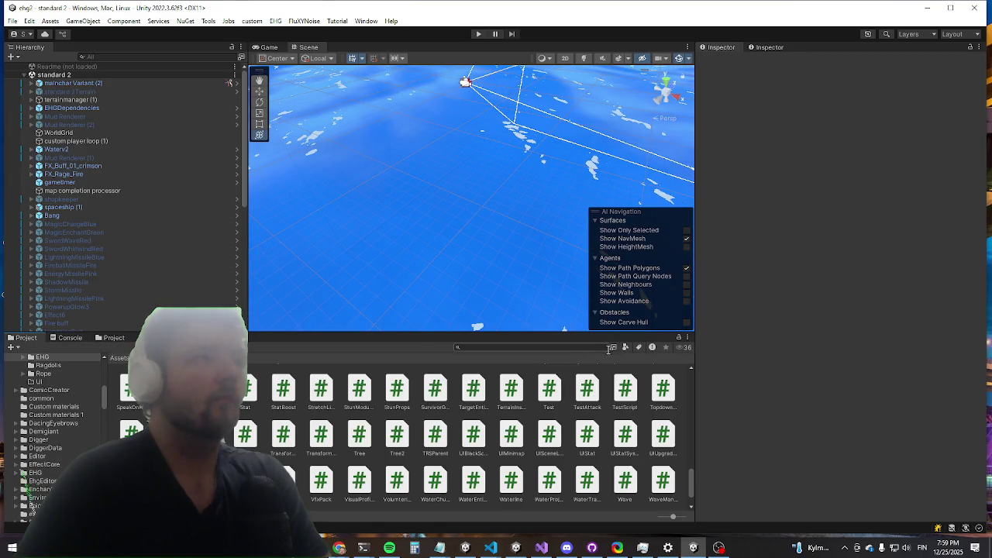
click(533, 347)
text(c)
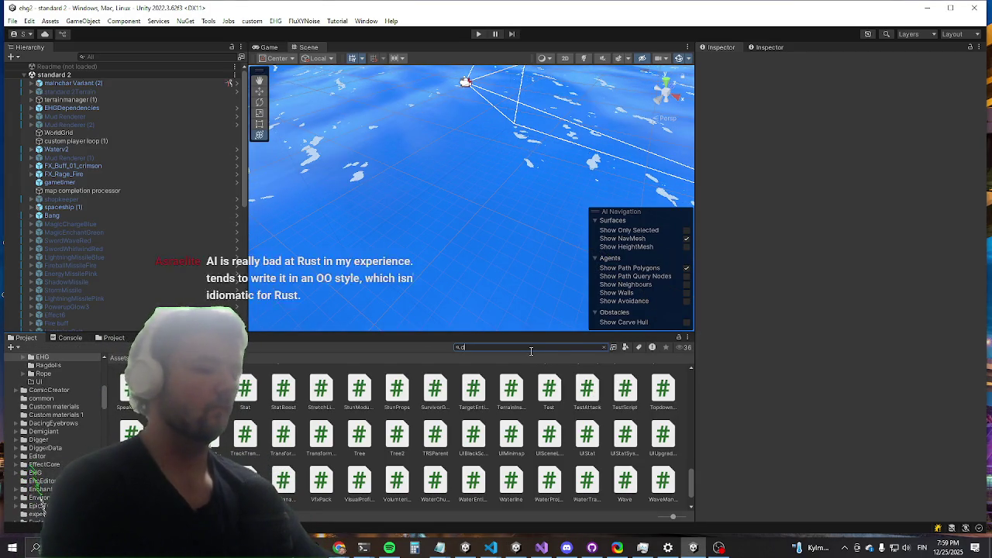
text(urso enc)
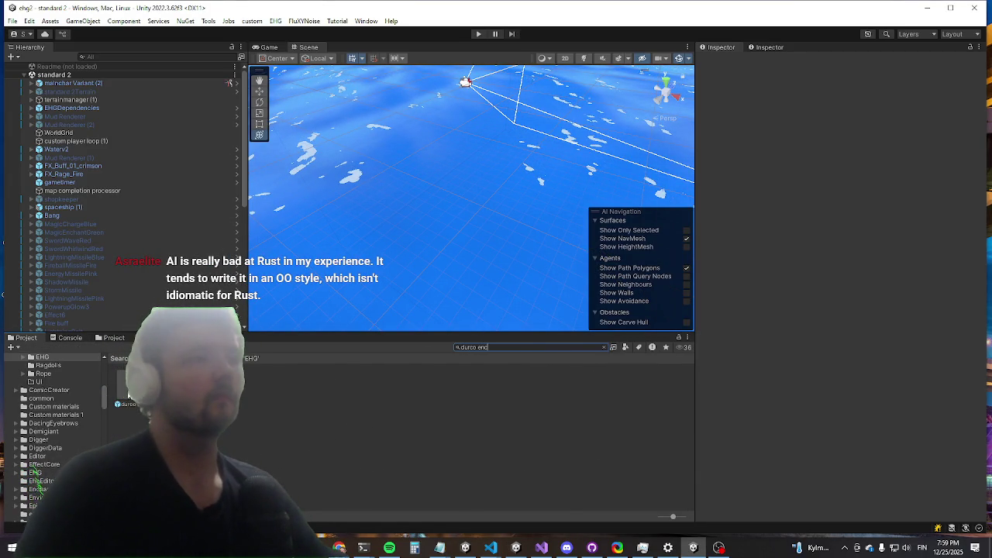
double_click(124, 404)
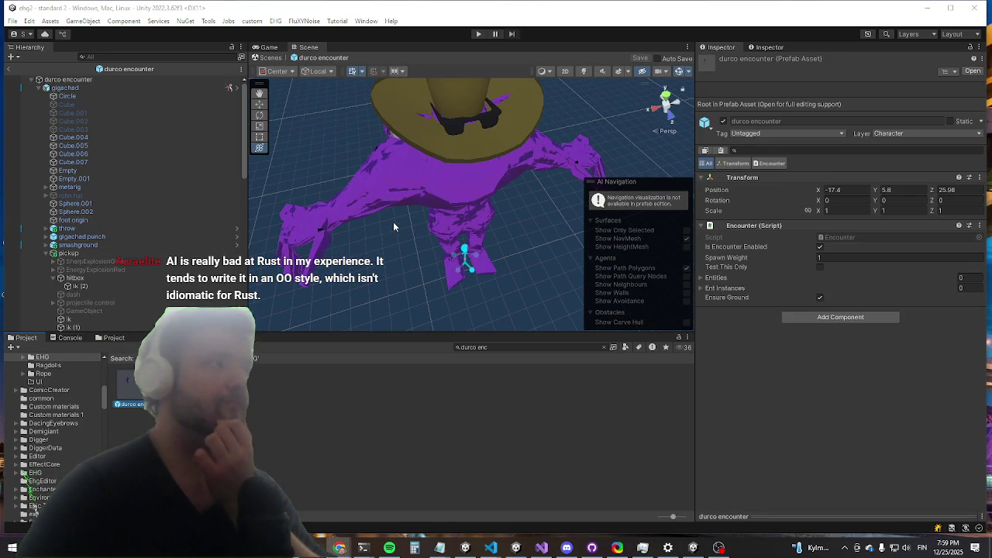
Step: Frame the boss model's legs in the Scene view and select the pickup attack object
drag(396, 224, 336, 189)
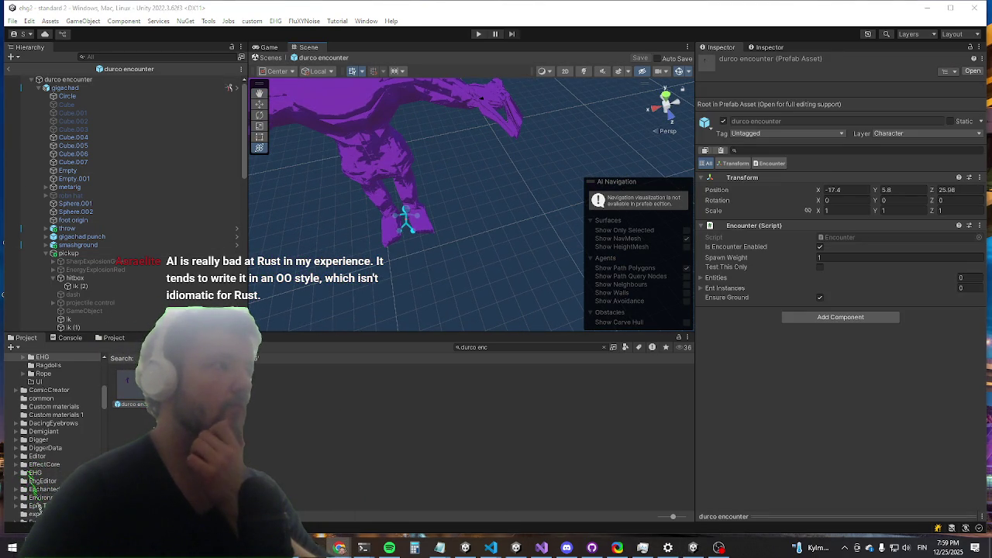
mouse_move(433, 217)
mouse_down()
mouse_move(335, 170)
mouse_move(409, 211)
mouse_move(281, 218)
mouse_up()
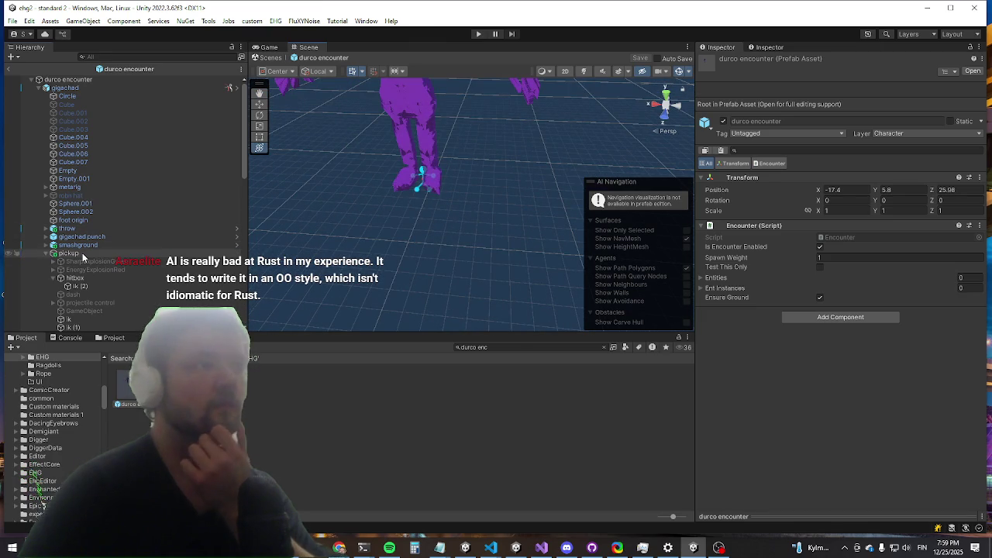
click(68, 254)
scroll(883, 240, down, 10)
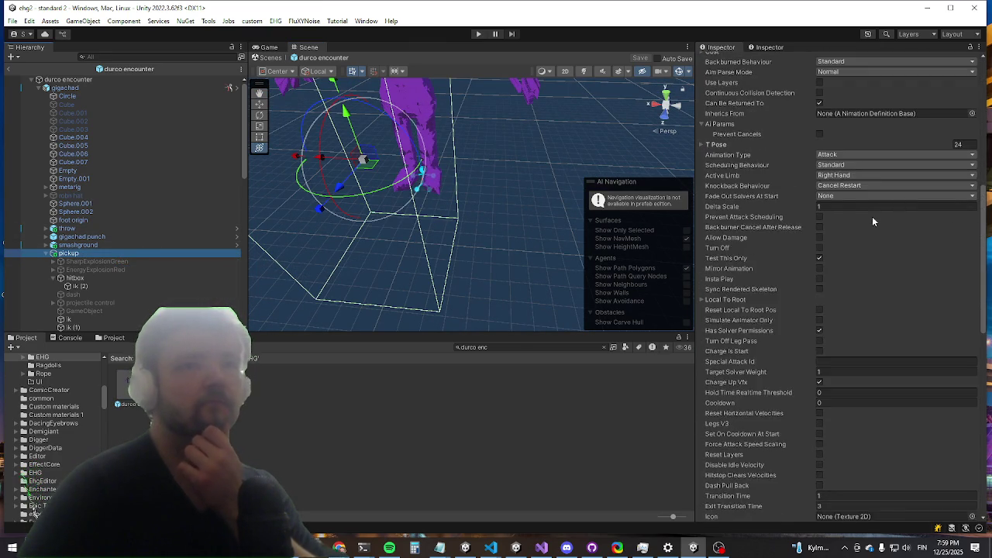
scroll(873, 220, down, 5)
scroll(845, 364, down, 3)
Step: Locate the Relax-Pickup clip, open its animation preview, then select pickup's hitbox
click(837, 355)
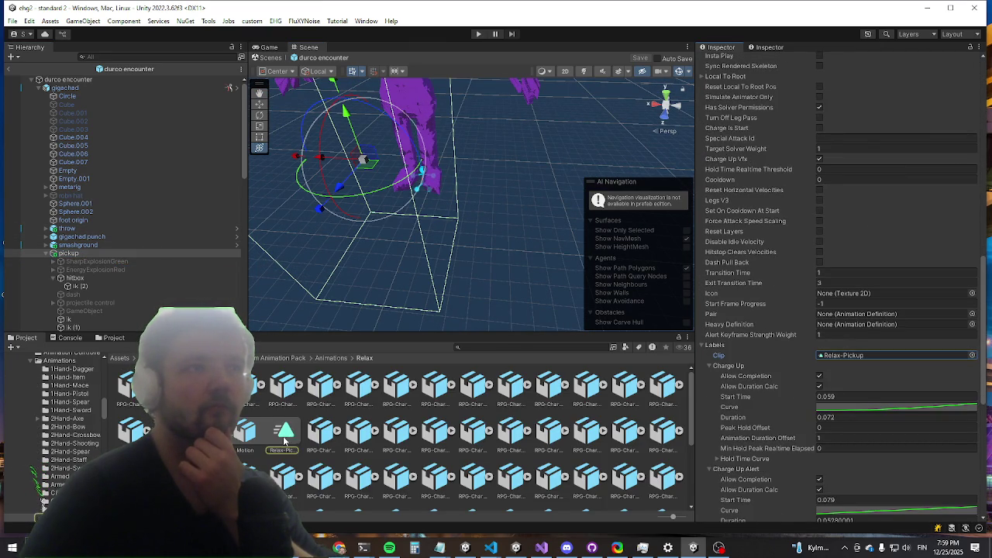
click(287, 439)
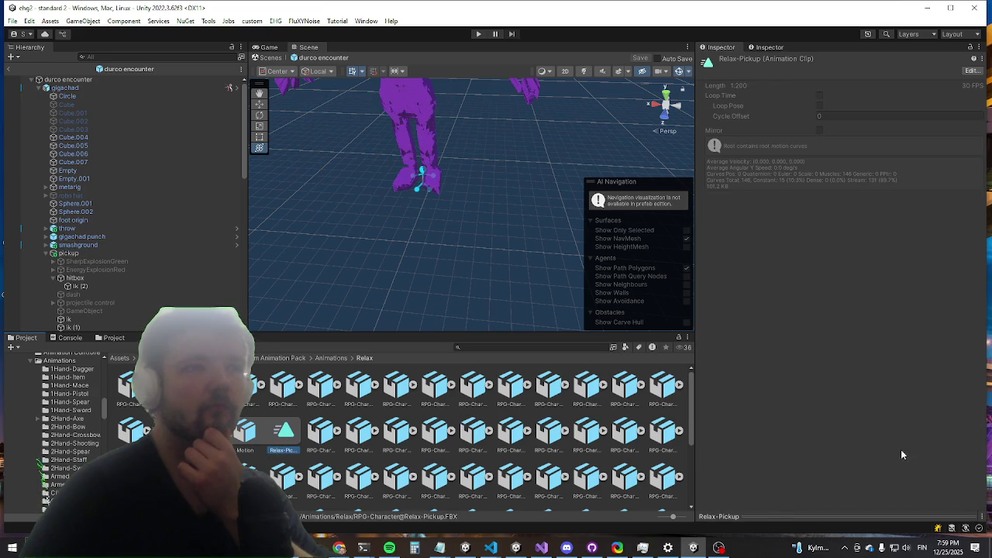
mouse_move(771, 510)
mouse_down()
mouse_move(763, 217)
mouse_move(734, 231)
mouse_move(759, 232)
mouse_move(720, 235)
mouse_move(742, 238)
mouse_move(727, 245)
mouse_move(736, 243)
mouse_up()
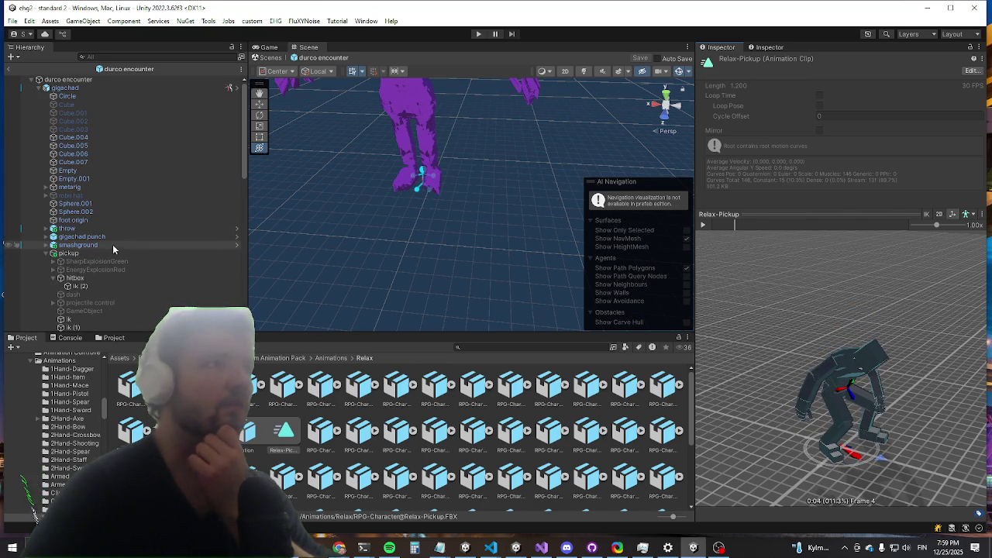
scroll(132, 268, down, 2)
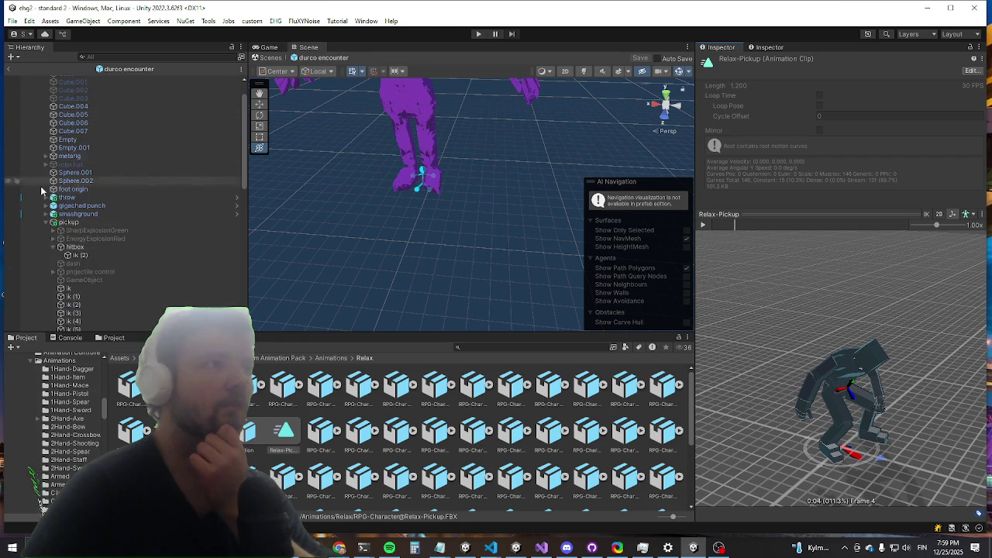
click(94, 248)
Step: Set the hitbox's enable time to 0.1
scroll(888, 364, down, 10)
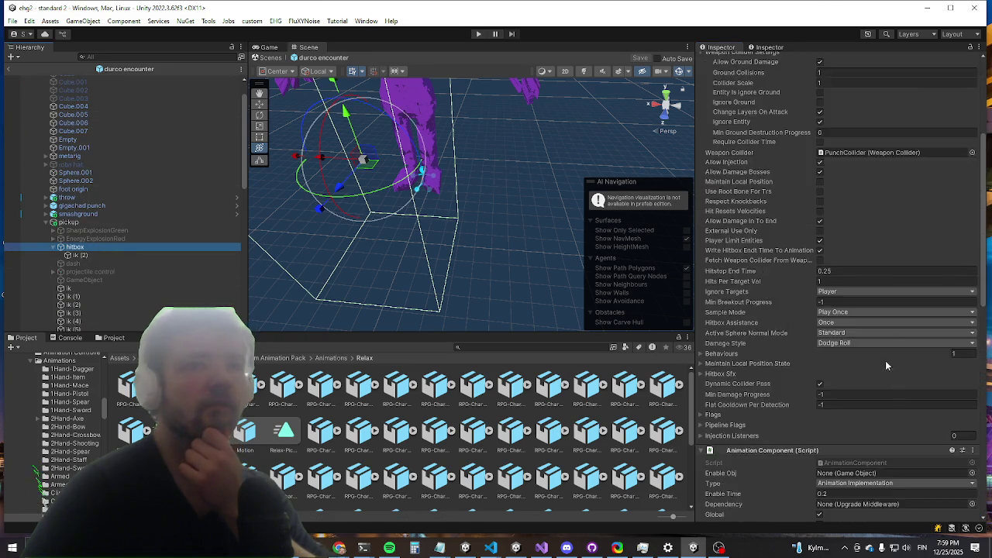
click(827, 271)
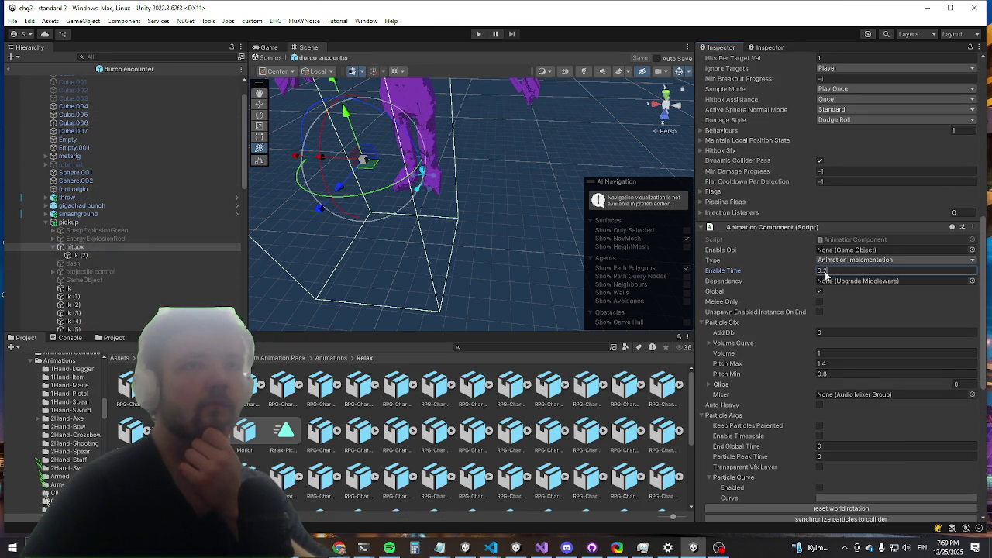
text(0.1)
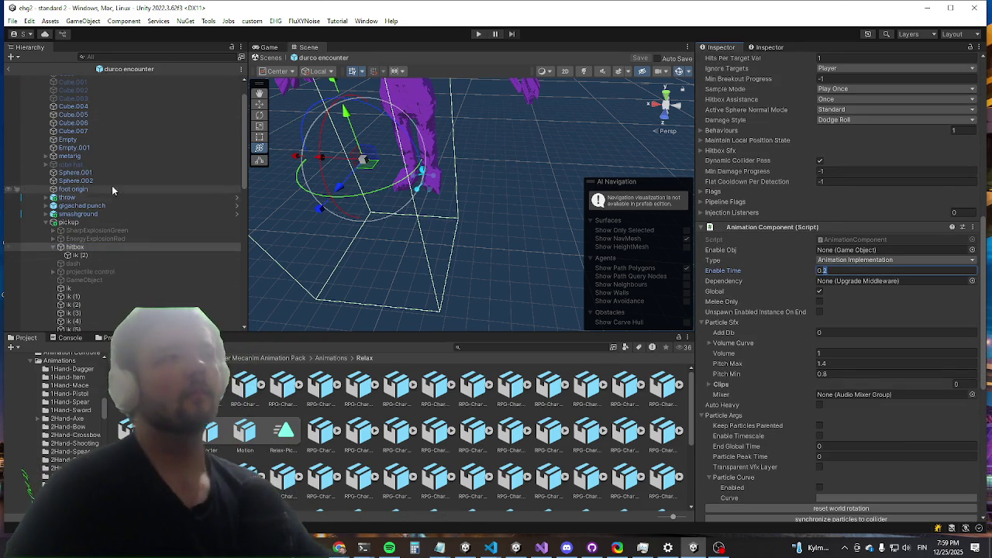
Step: Set the pickup Collider Start Time to 0.1 and return to the scene
click(152, 223)
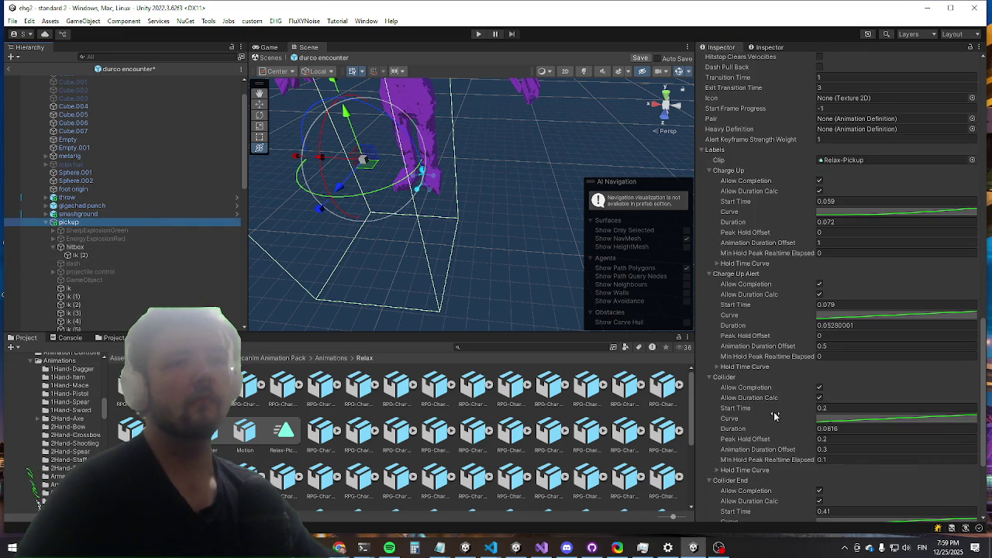
click(824, 409)
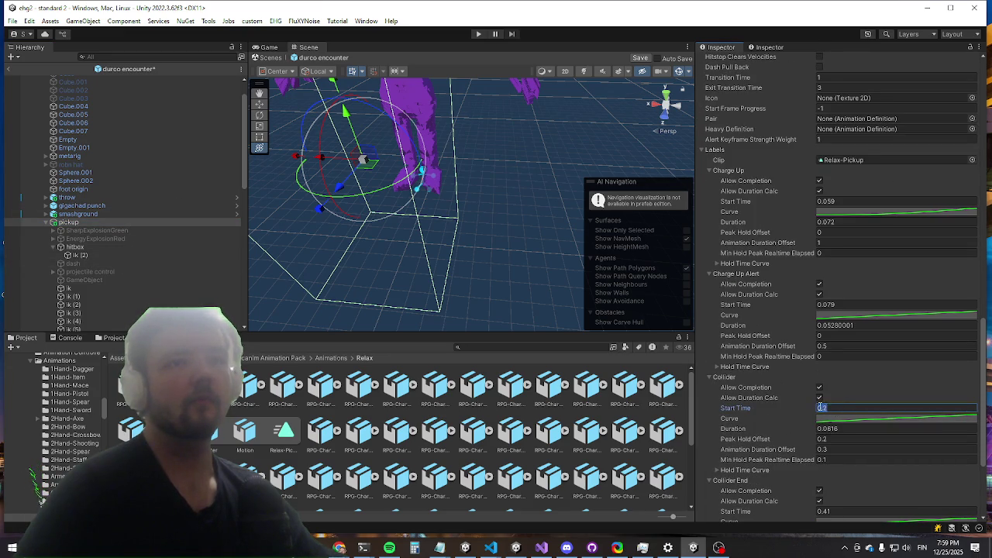
text(0.1)
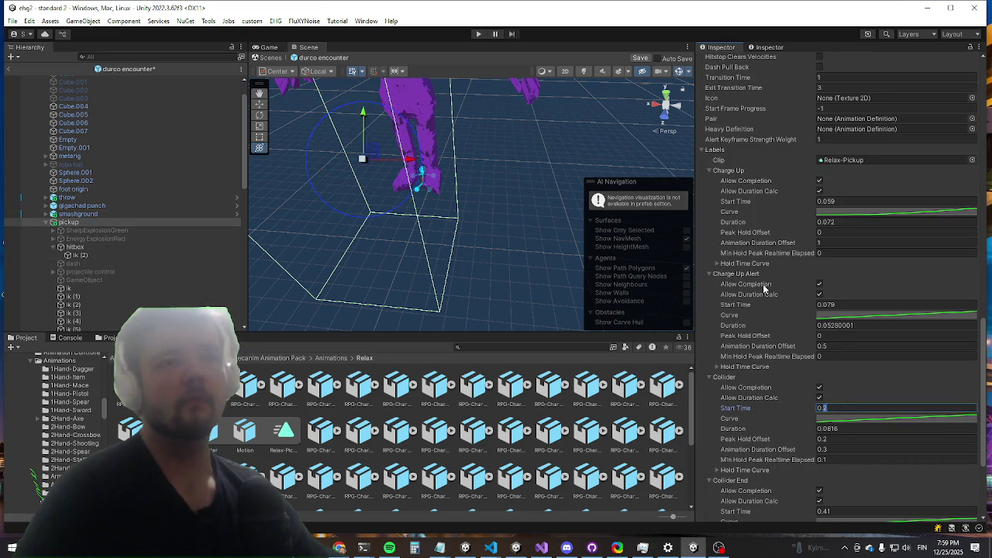
scroll(922, 246, down, 5)
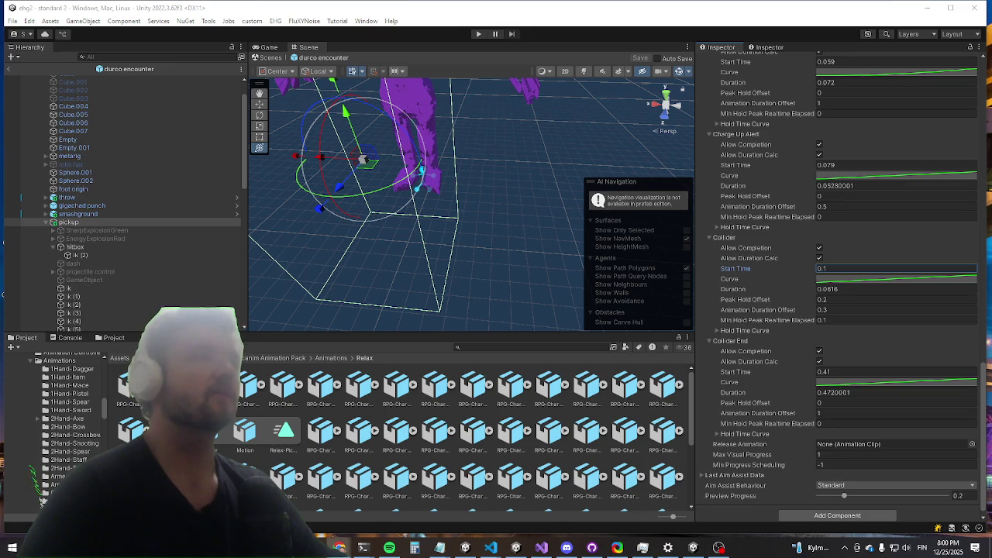
click(9, 72)
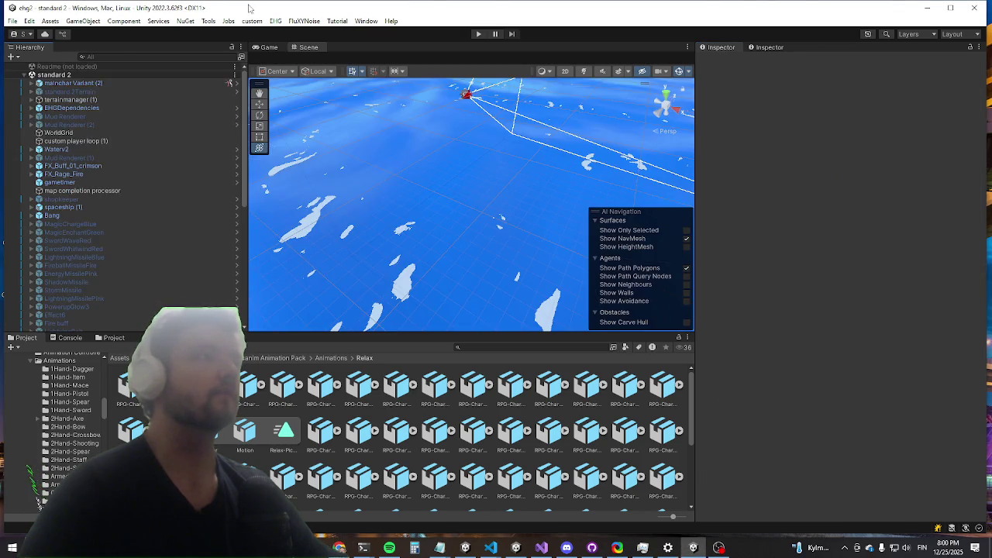
Step: Enter Play mode, briefly switch to VS Code, then bring Unity back
click(480, 34)
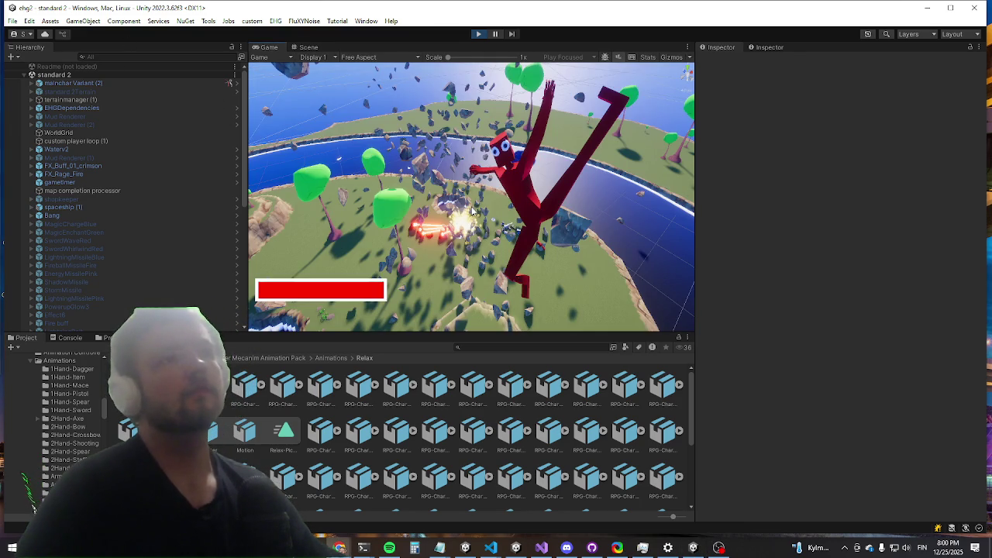
key(alt+Tab)
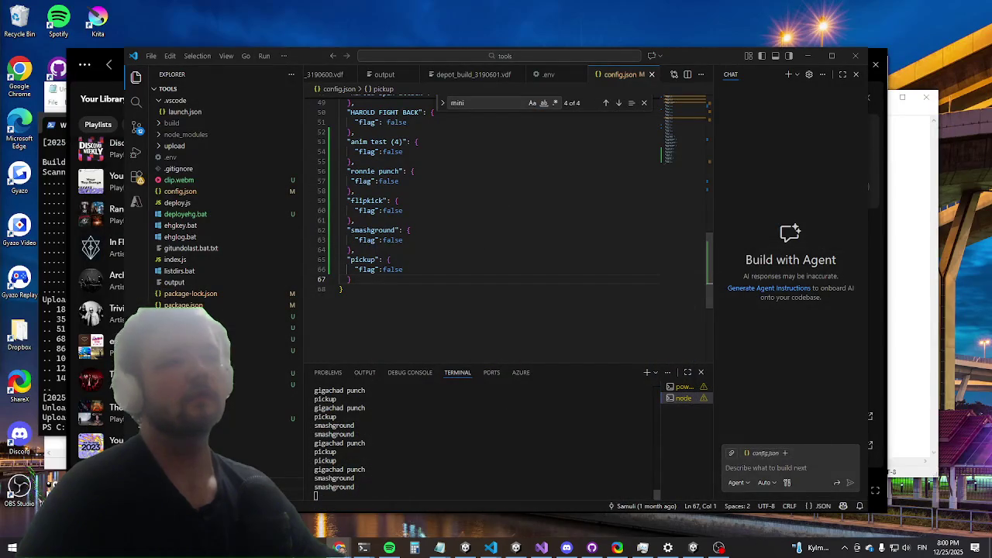
click(693, 548)
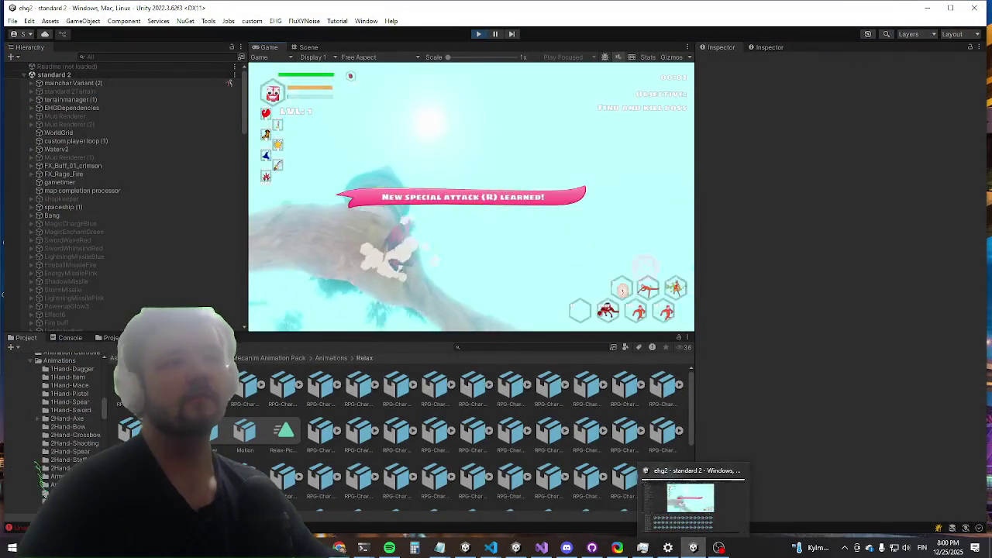
Step: Run the killwave command from the in-game console to clear the wave
click(733, 504)
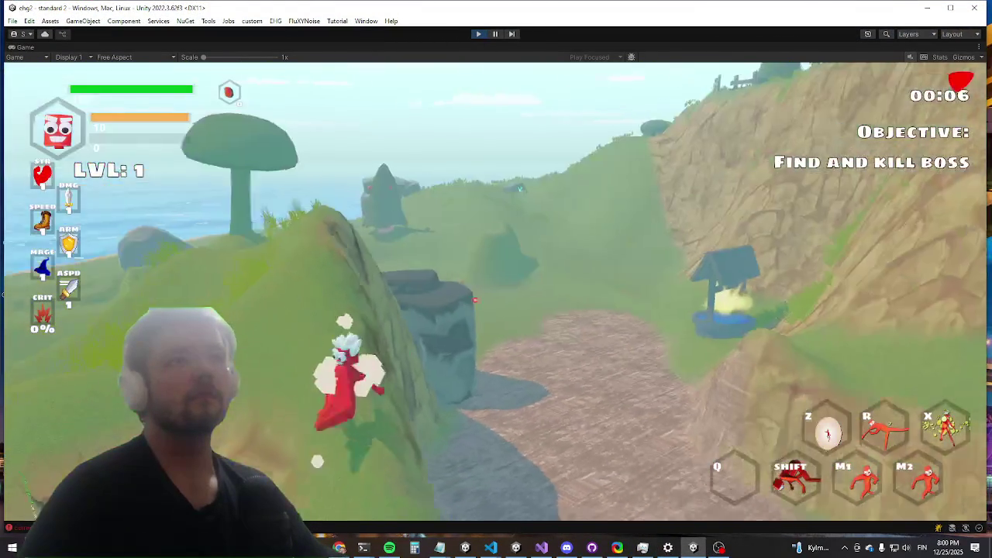
key(grave)
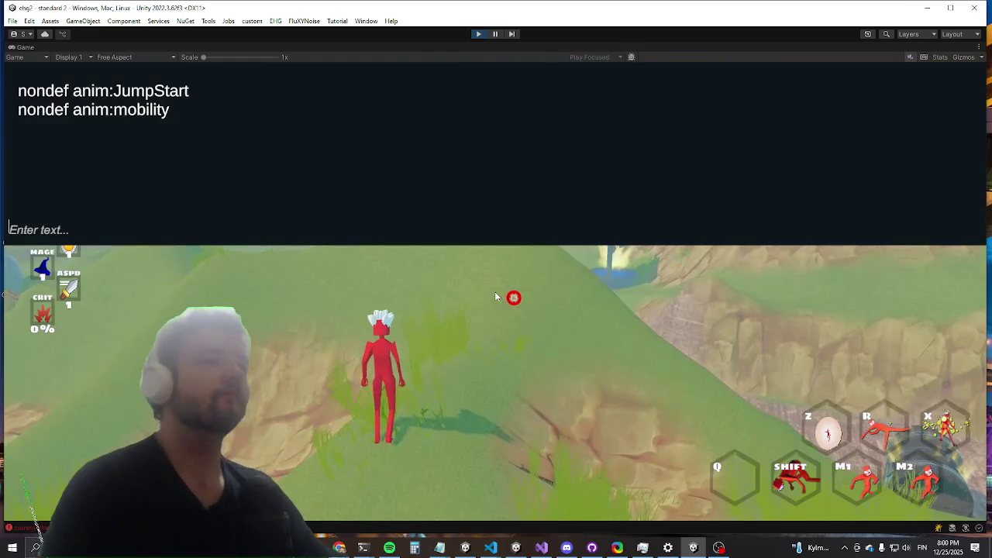
text(killwave)
key(Return)
key(grave)
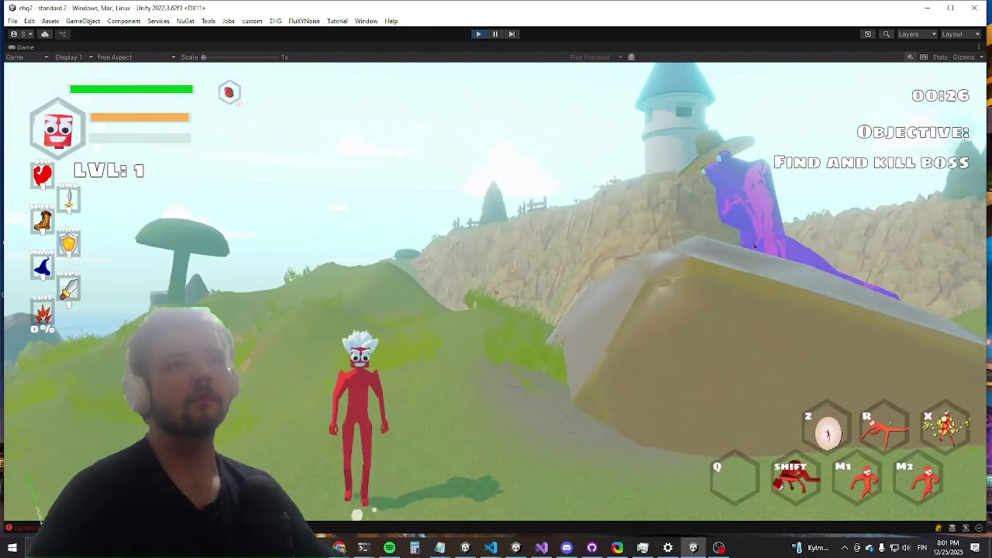
Step: Refocus the game and run across the hill toward the purple boss
key(alt+Tab)
key(Escape)
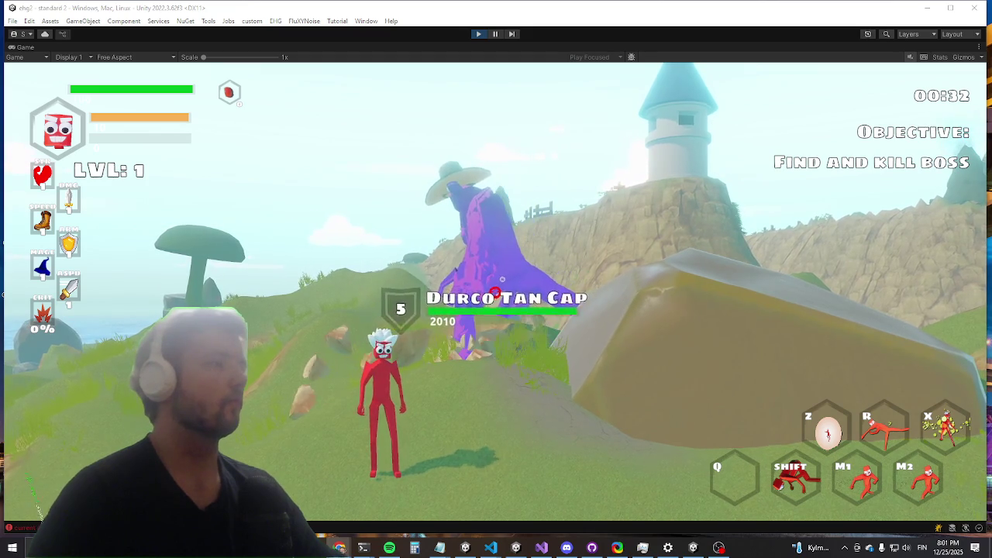
click(277, 159)
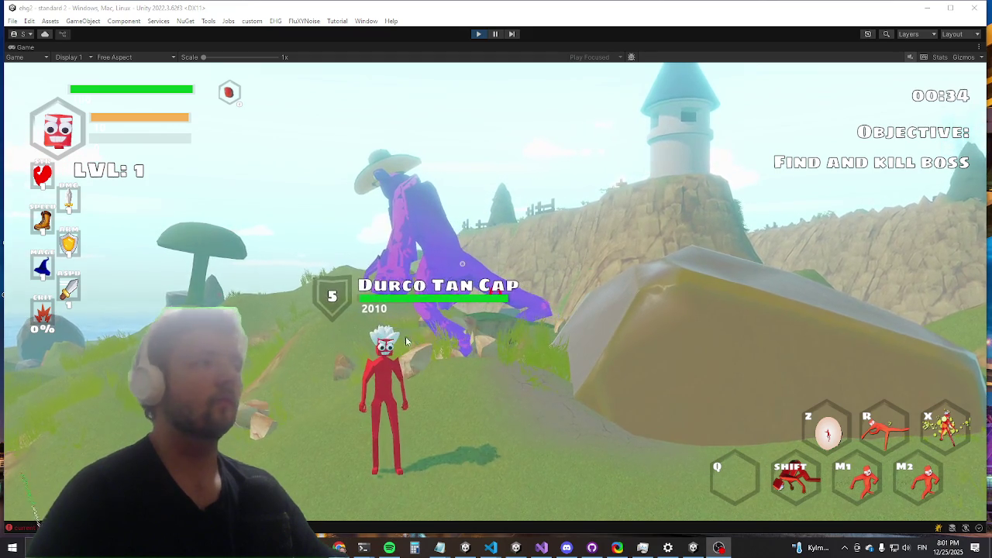
key(w)
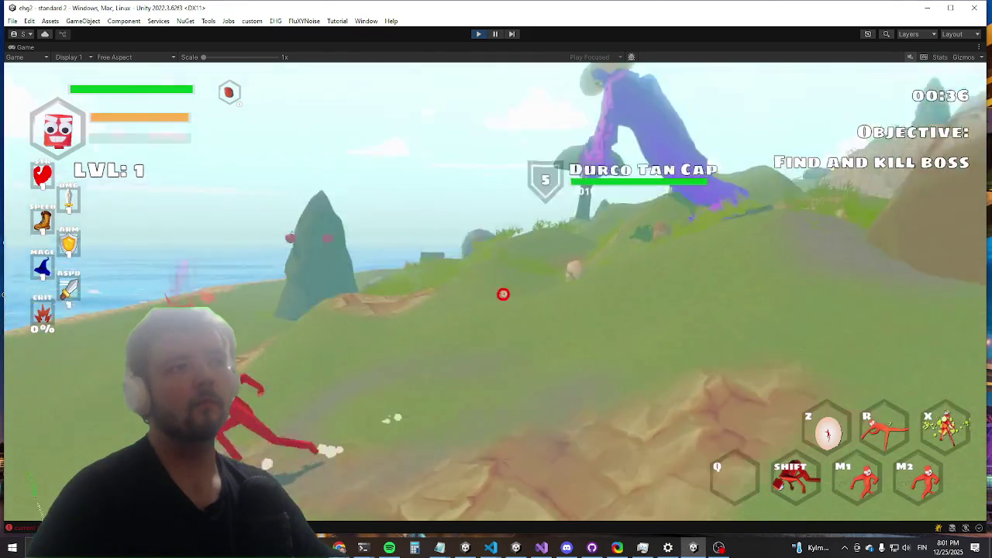
key(w)
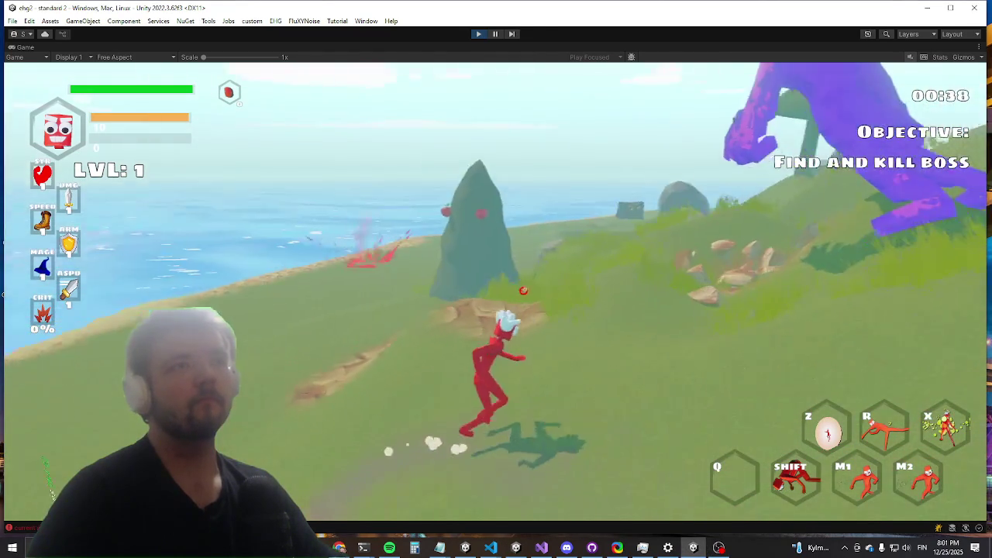
key(w)
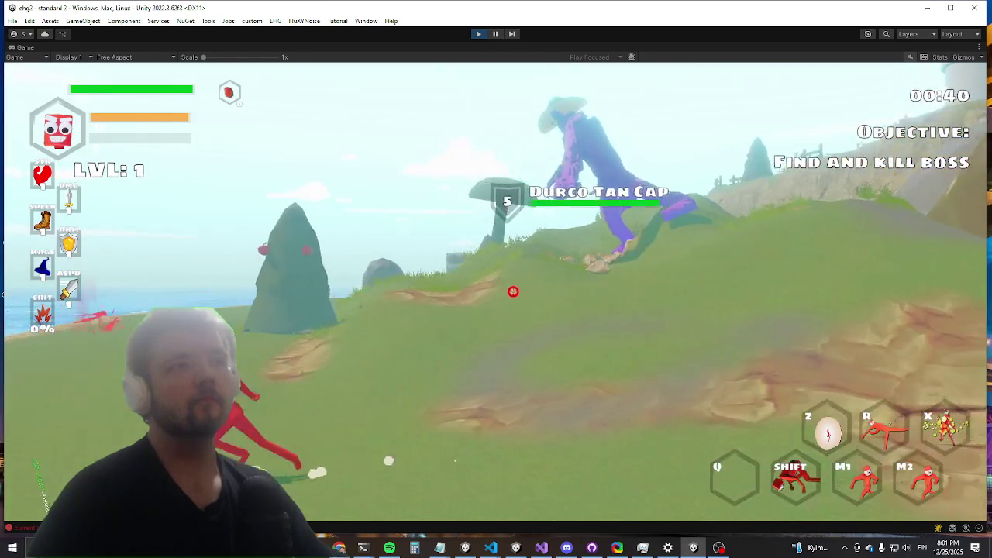
key(w)
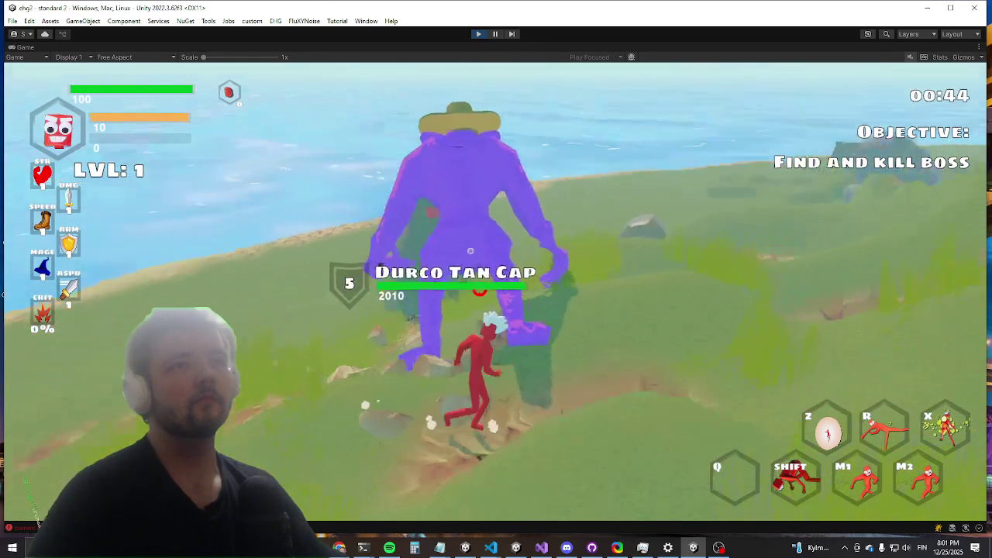
Step: Dodge past Durco Tan Cap, rush back to attack it, then exit Play mode
key(shift)
key(w)
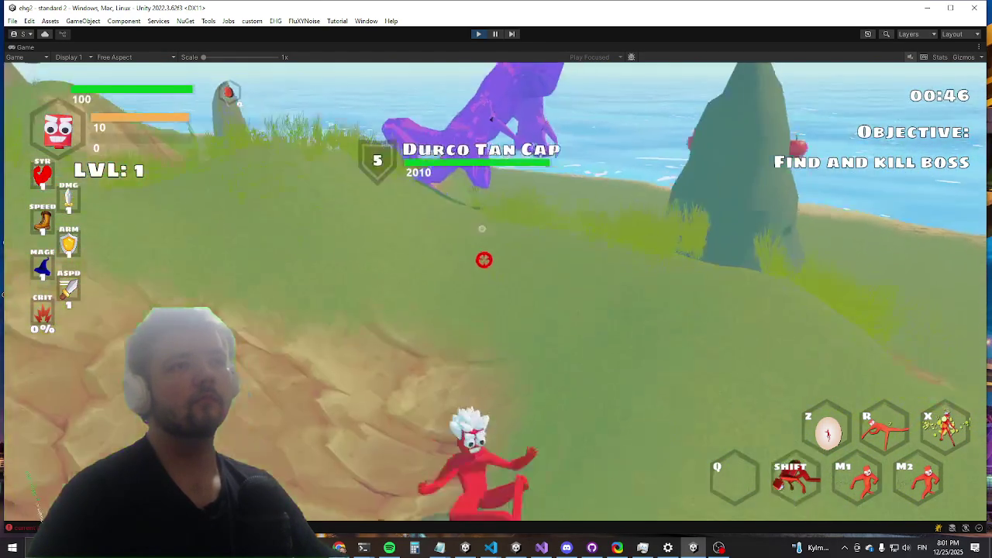
key(w)
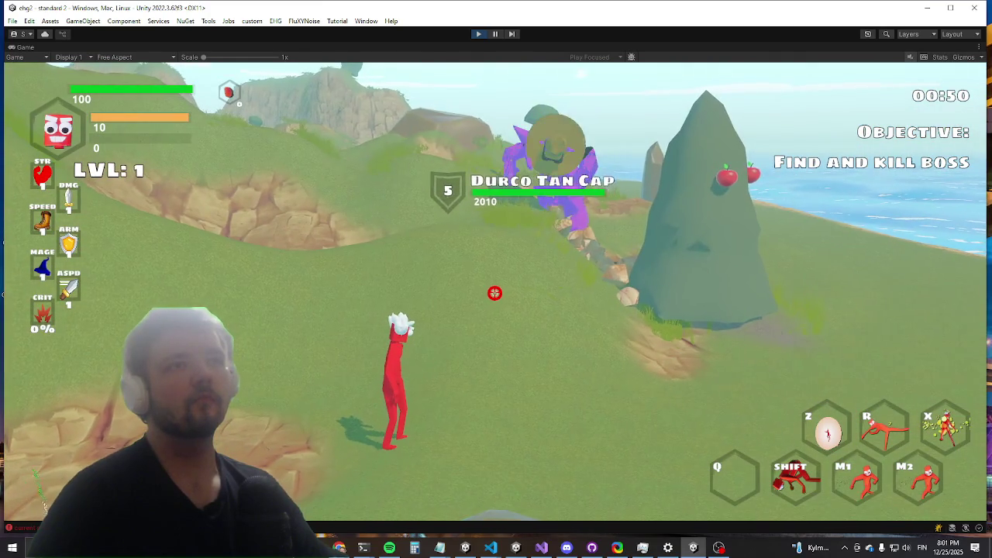
key(w)
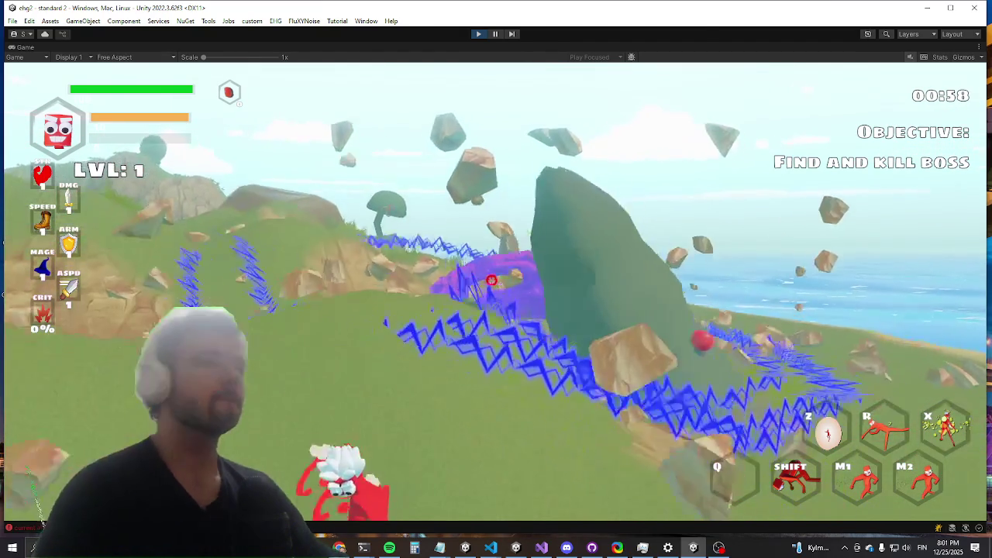
key(w)
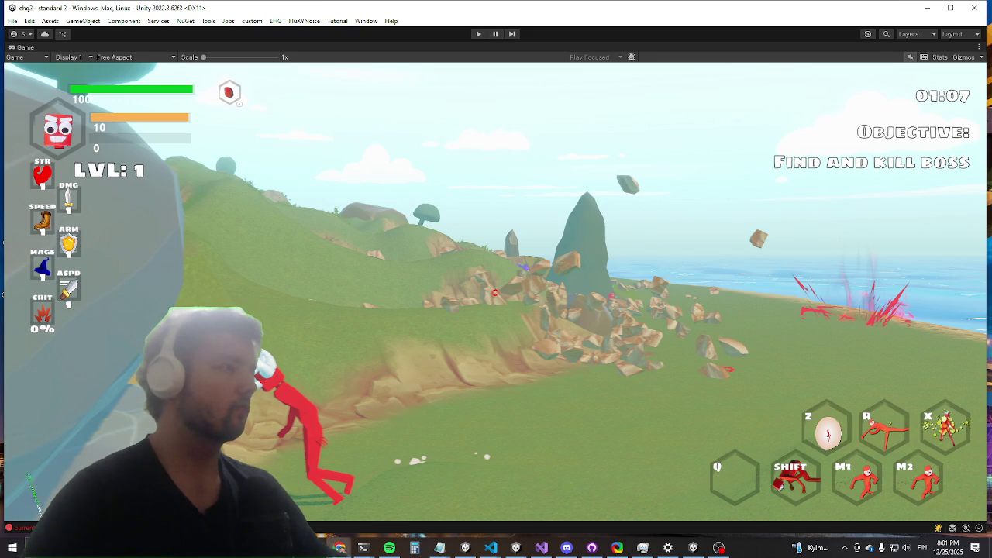
key(ctrl+p)
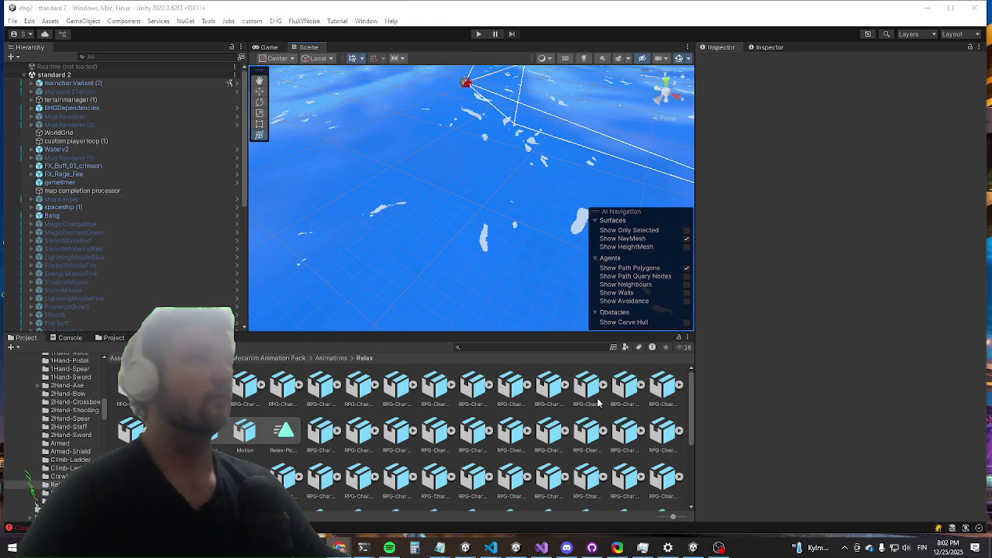
Step: Search Project for 'durco enc' and open the durco encounter prefab
click(508, 346)
text(du)
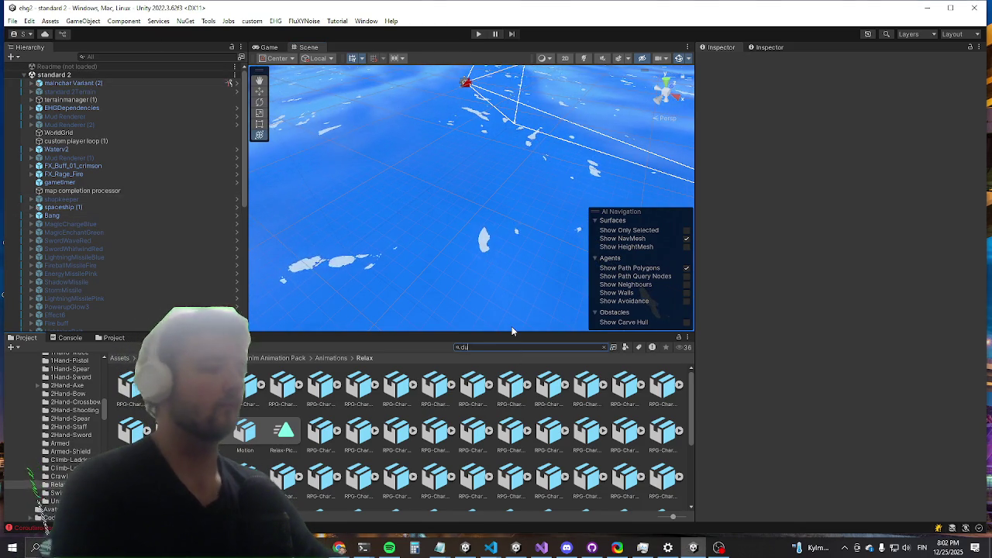
text(rco enc)
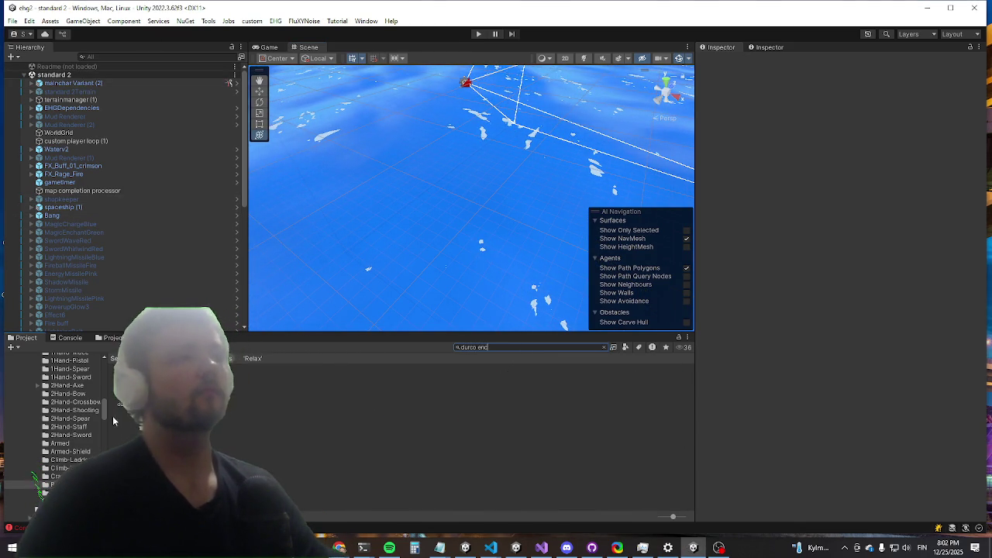
double_click(128, 387)
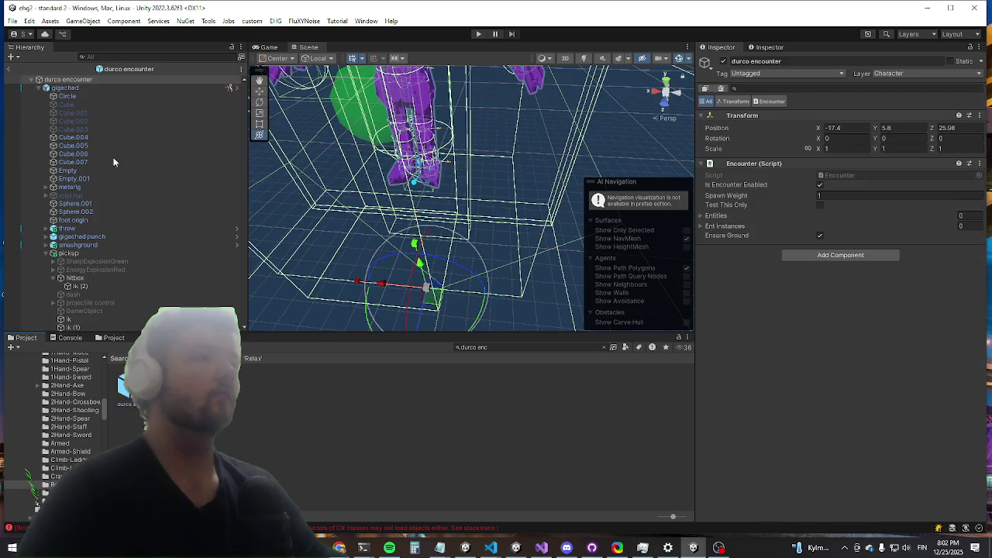
Step: Enable Prevent Entity Sync on pickup's ik object and save the prefab
click(69, 253)
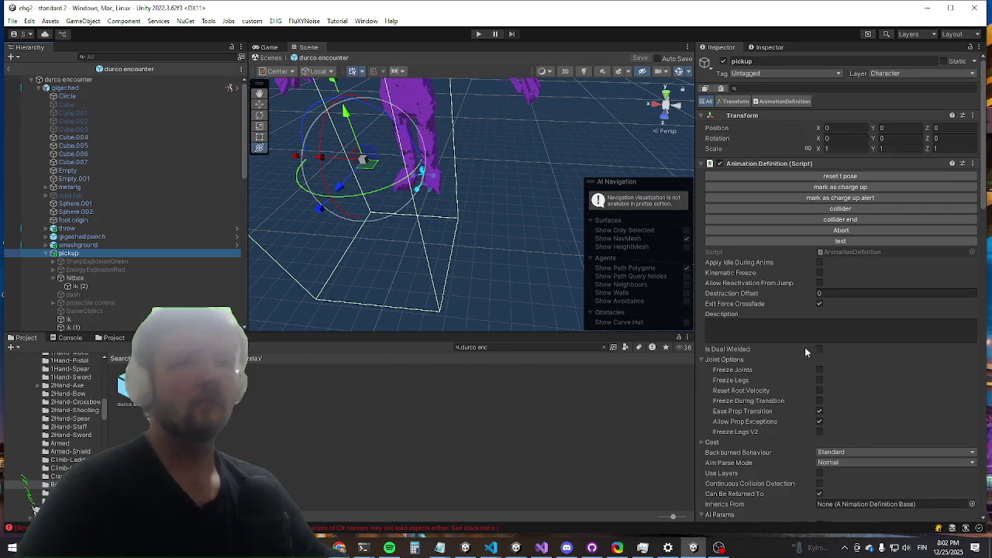
scroll(814, 326, down, 5)
scroll(827, 303, down, 2)
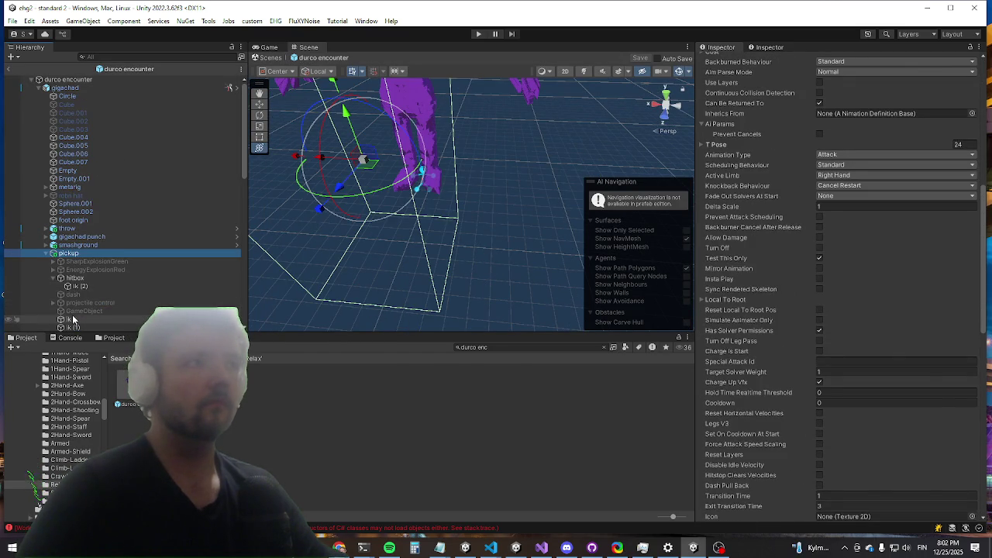
click(69, 320)
scroll(794, 322, down, 1)
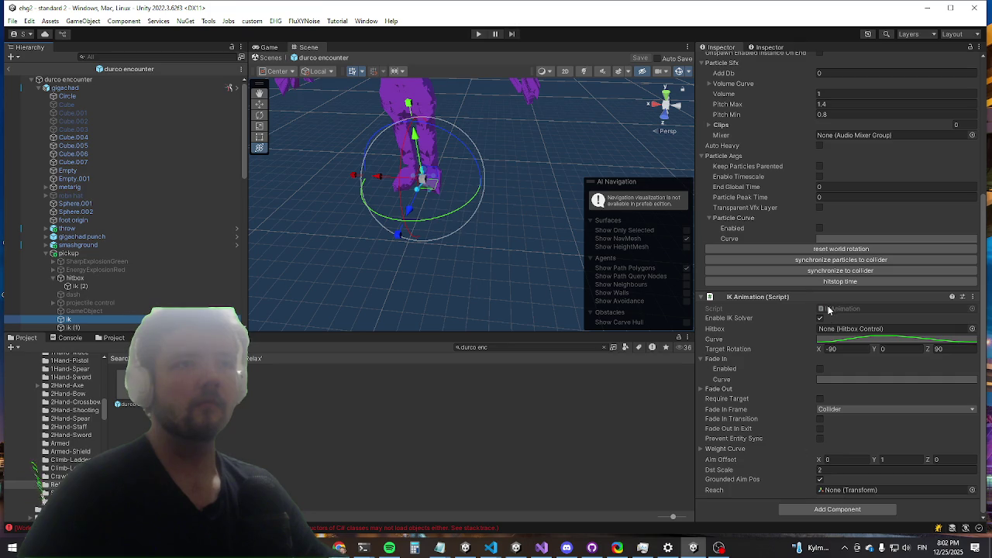
click(819, 438)
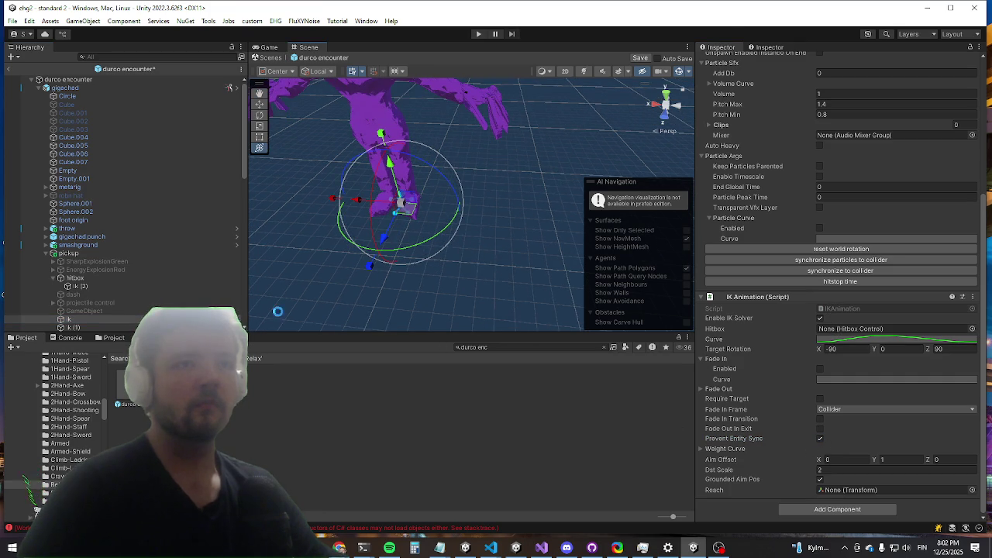
key(ctrl+s)
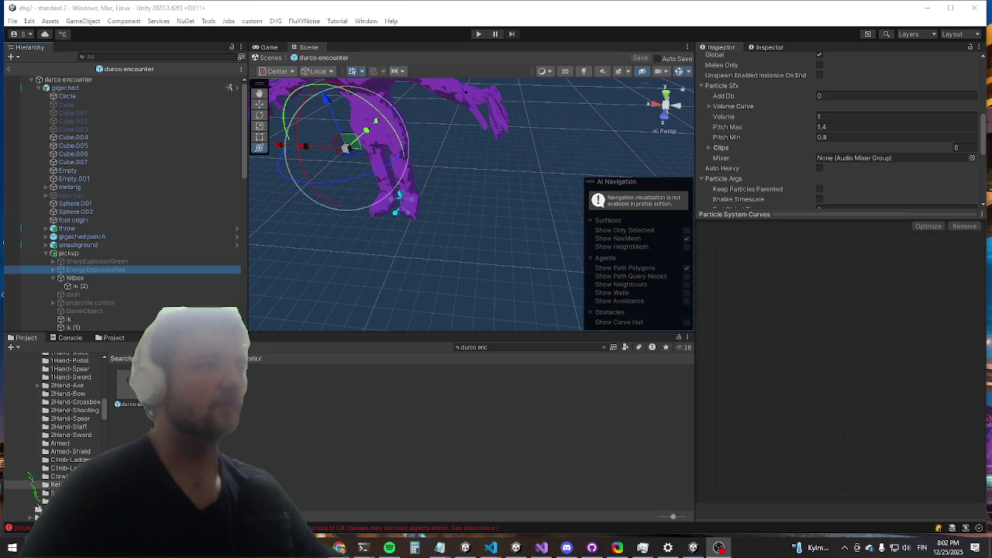
Step: On the pickup attack, zero Collider Peak Hold Offset and Min Hold Peak Realtime Elapsed, set Animation Duration Offset 1, and save
click(69, 254)
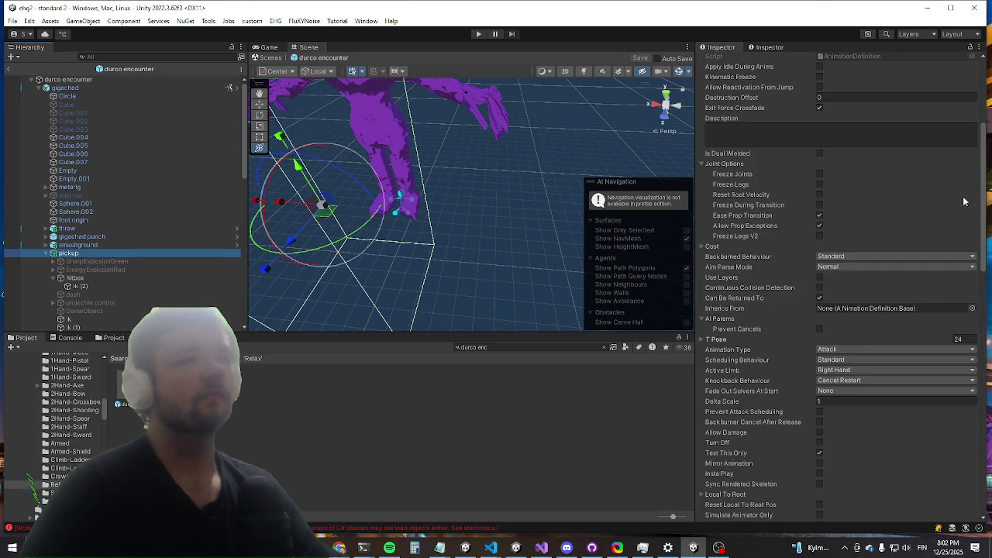
scroll(814, 196, down, 15)
scroll(816, 201, down, 5)
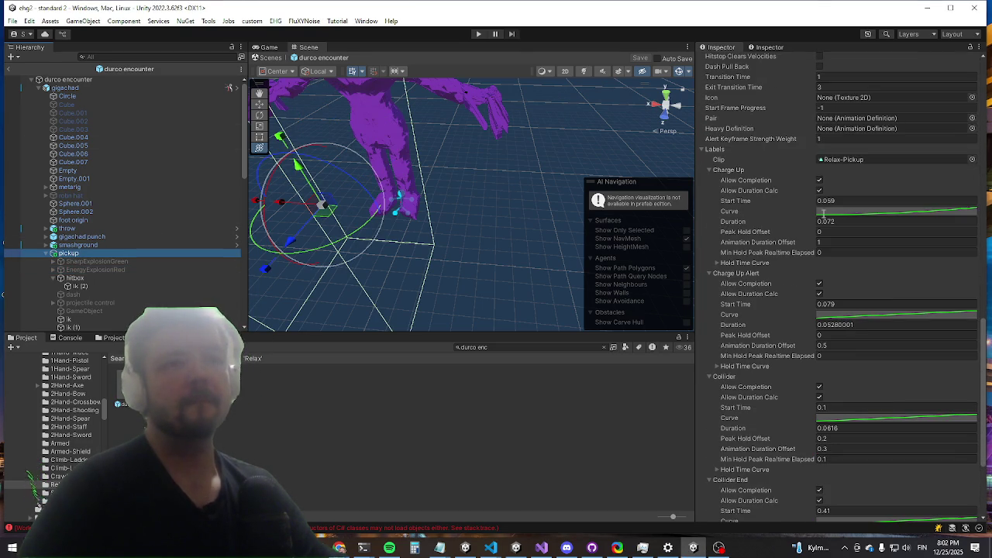
scroll(808, 304, down, 4)
click(838, 365)
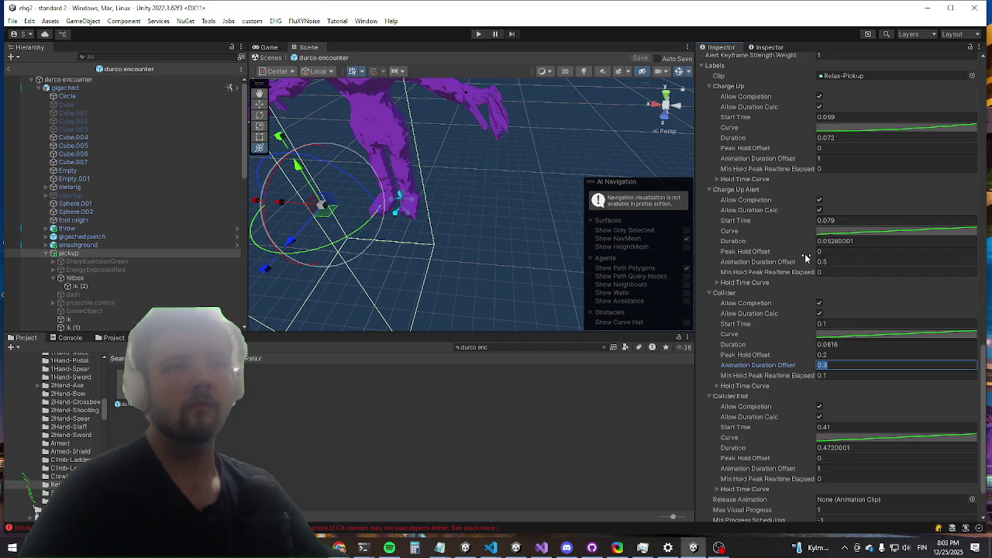
key(Tab)
text(0)
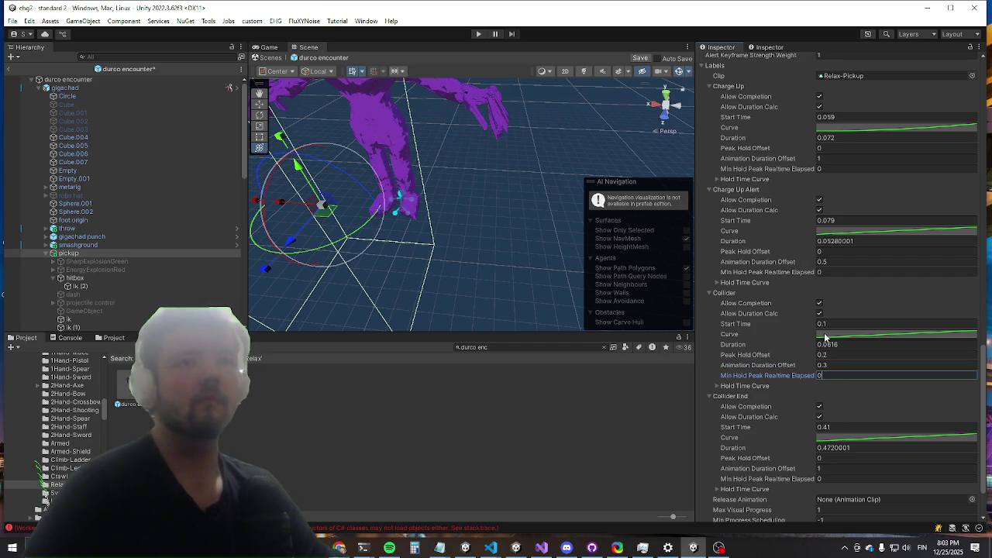
key(shift+Tab)
key(shift+Tab)
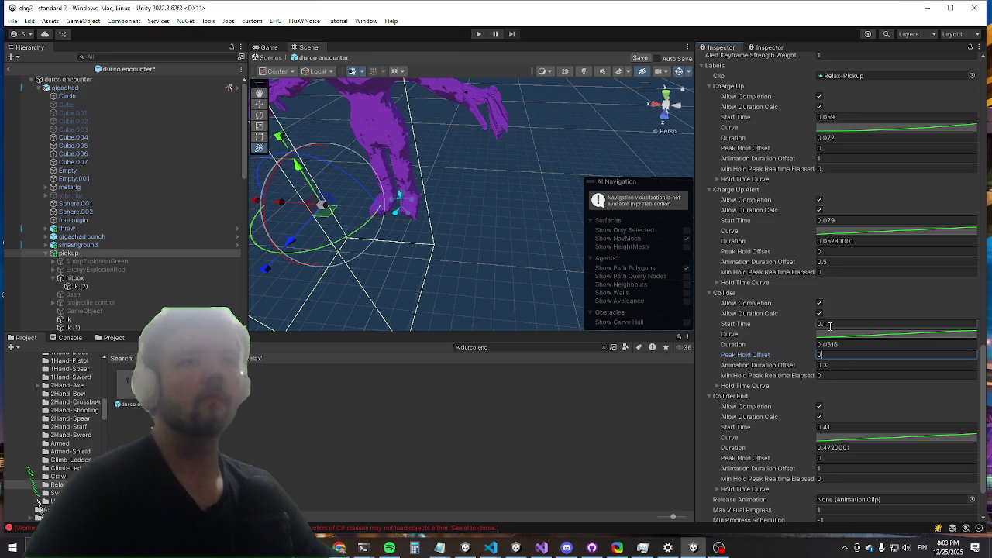
click(836, 365)
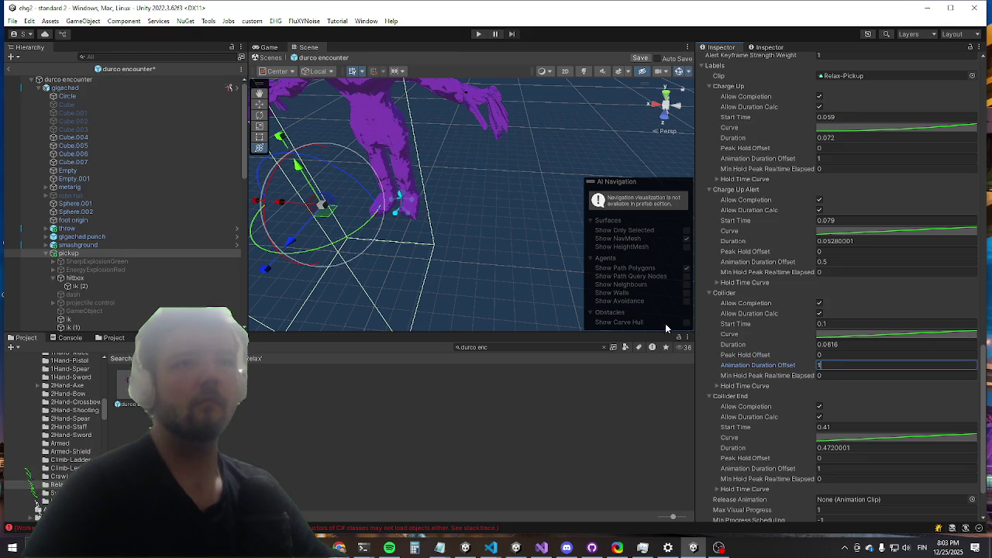
drag(499, 243, 487, 274)
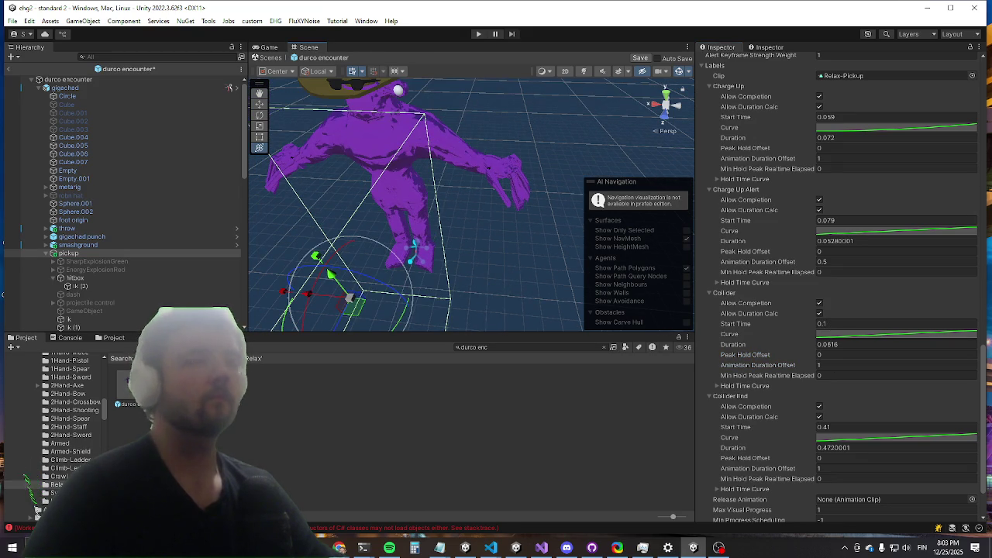
key(ctrl+s)
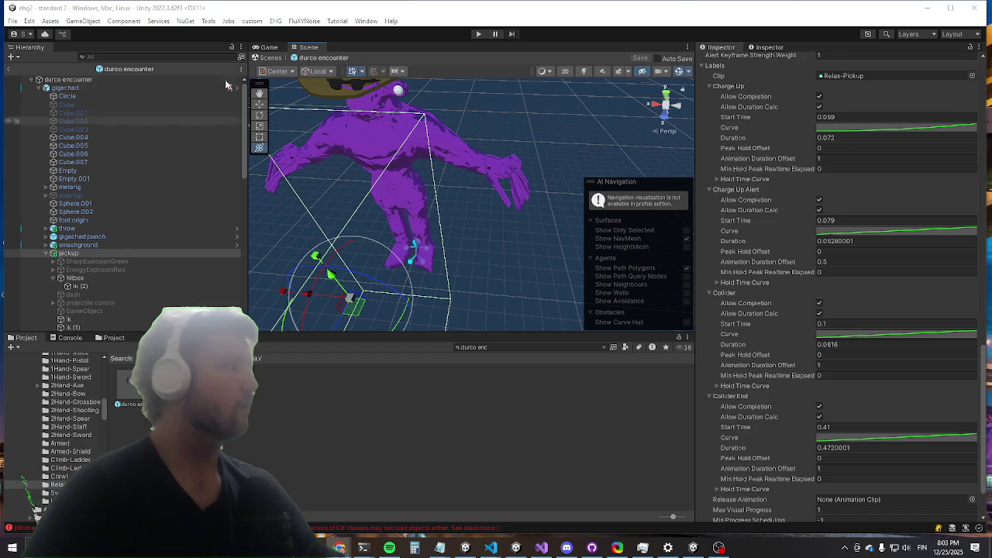
Step: Exit prefab mode back to the standard 2 scene and start Play mode
click(8, 72)
click(478, 34)
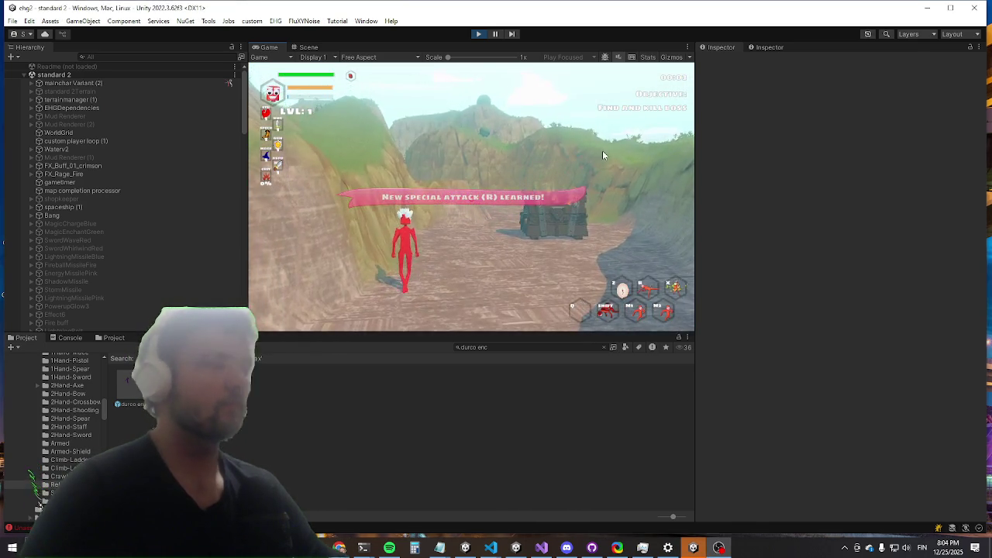
Step: Maximize the Game view and clear the current wave with the killwave console command
key(shift+space)
key(w)
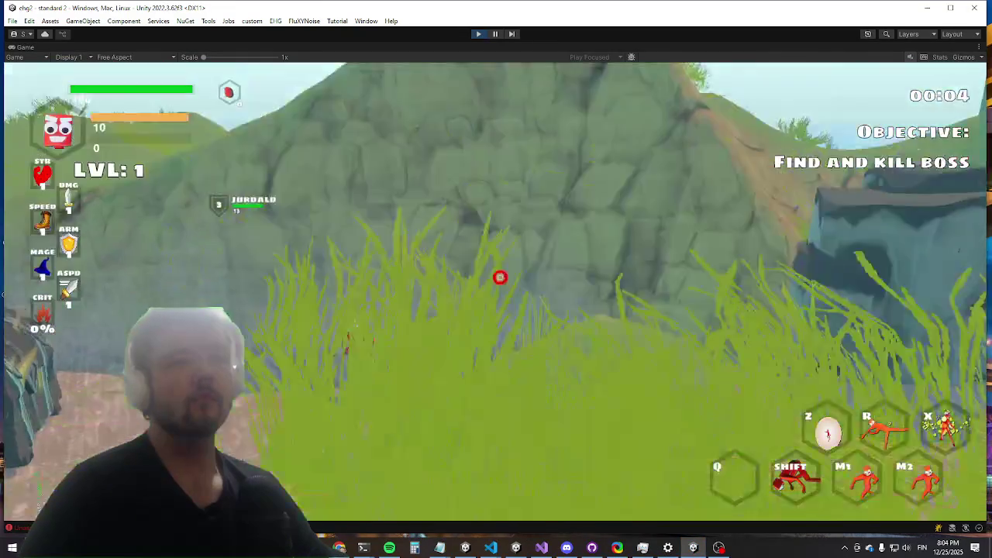
key(grave)
text(killwave)
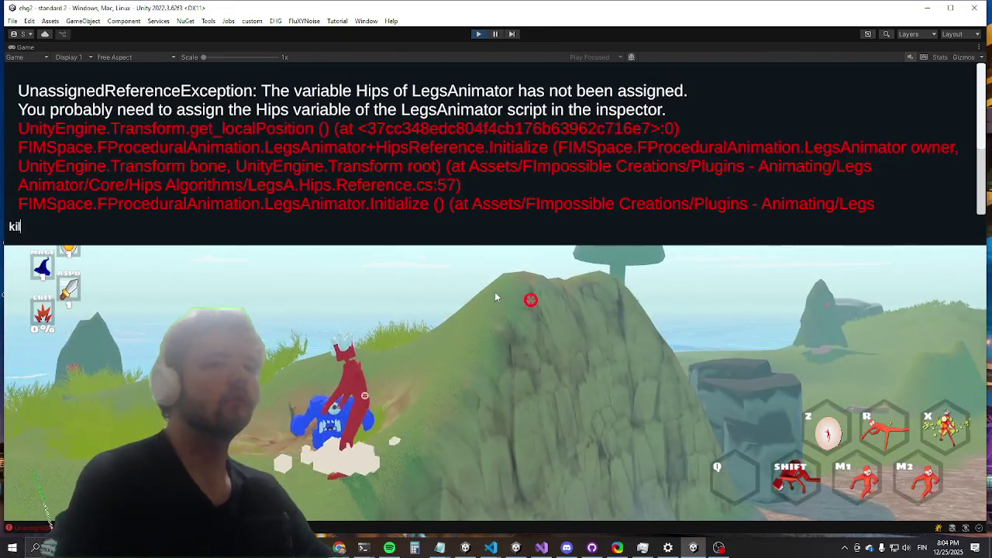
key(Return)
key(grave)
Step: Run along the rocky path to the Durco Tan Cap boss and on into the burning crater
key(w)
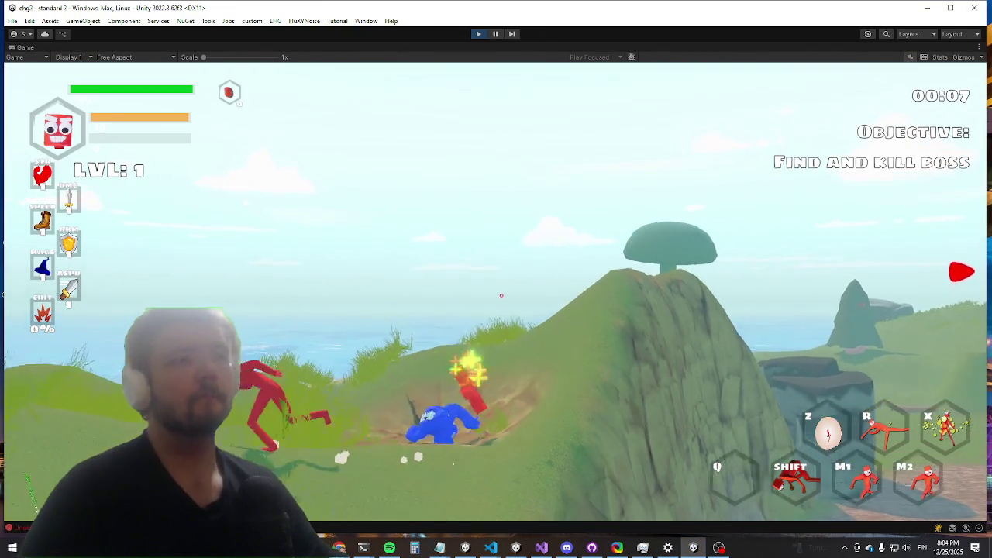
key(w)
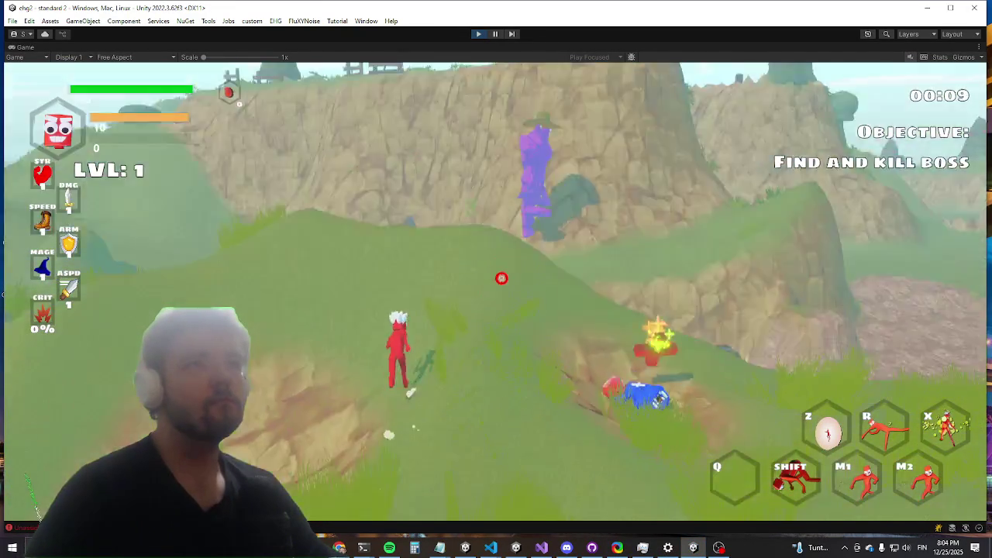
key(w)
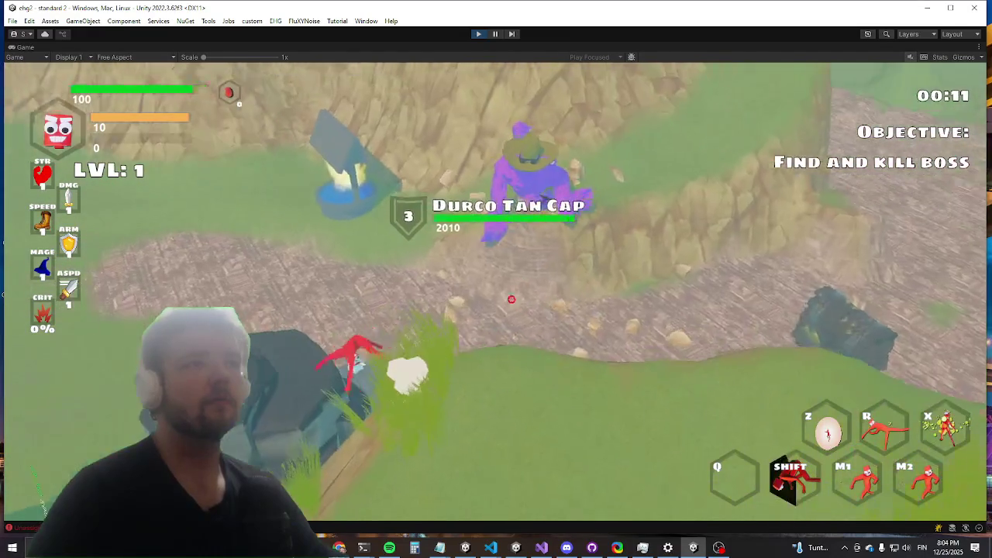
key(w)
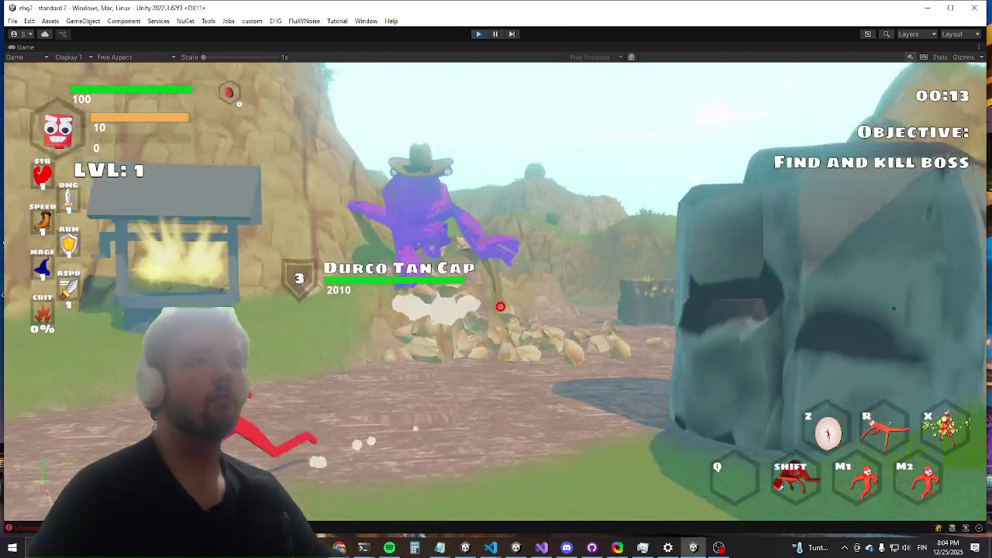
key(w)
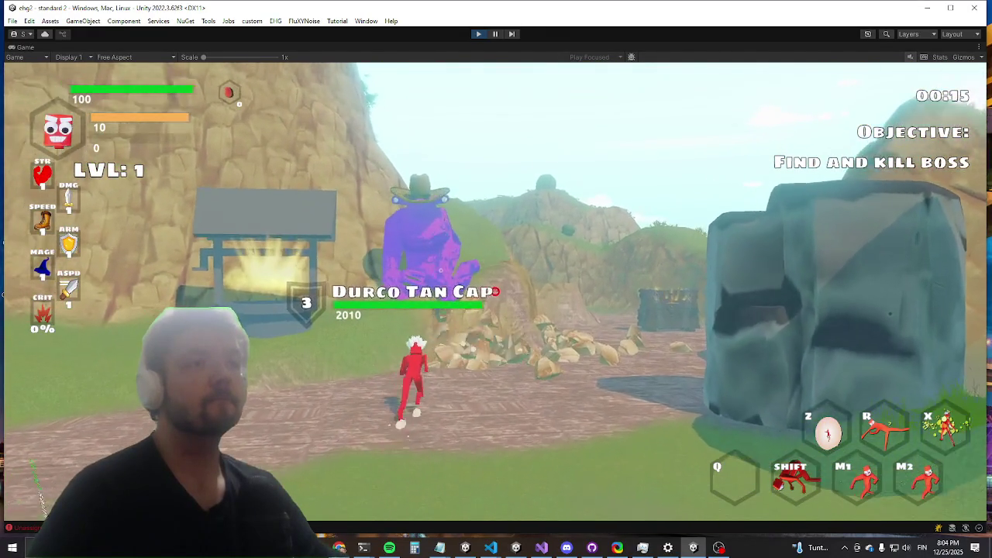
key(w)
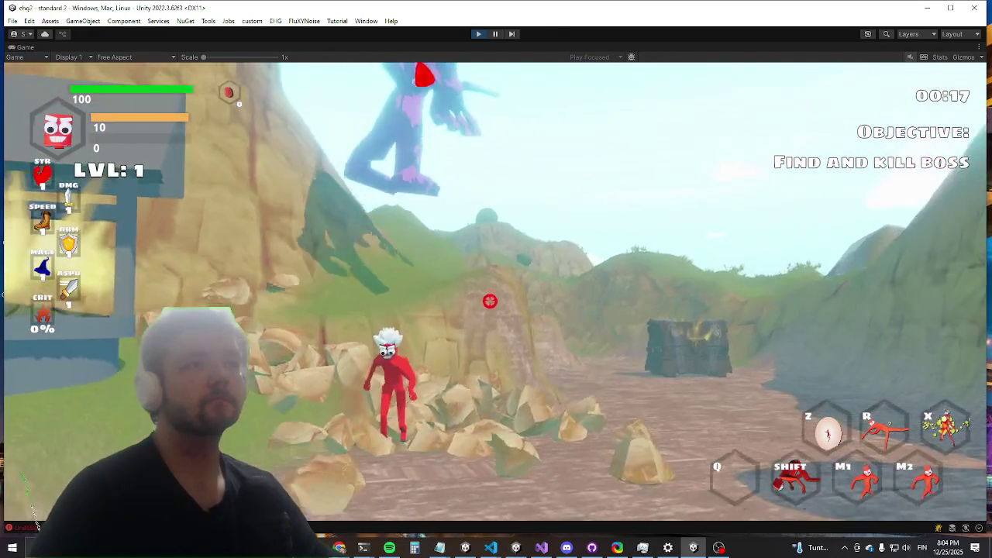
key(w)
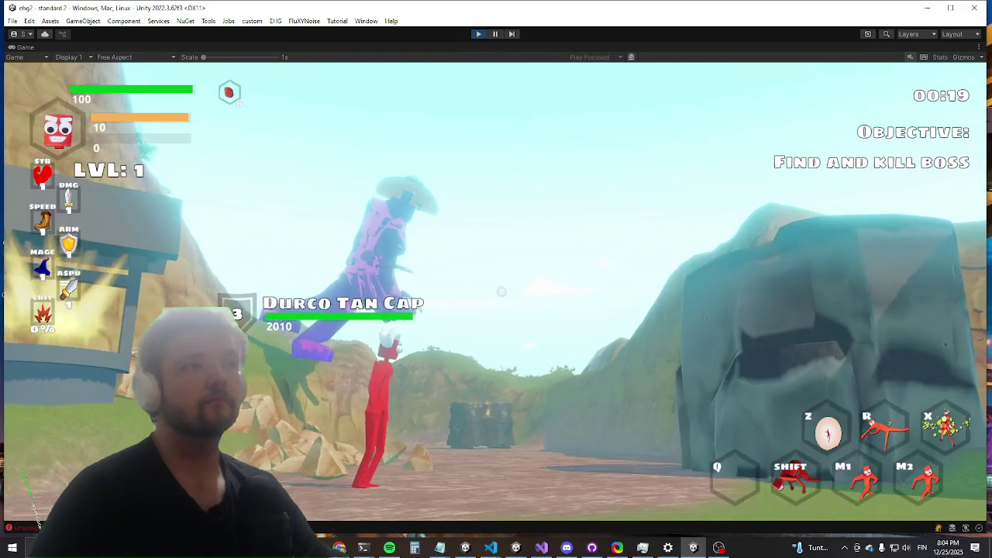
key(w)
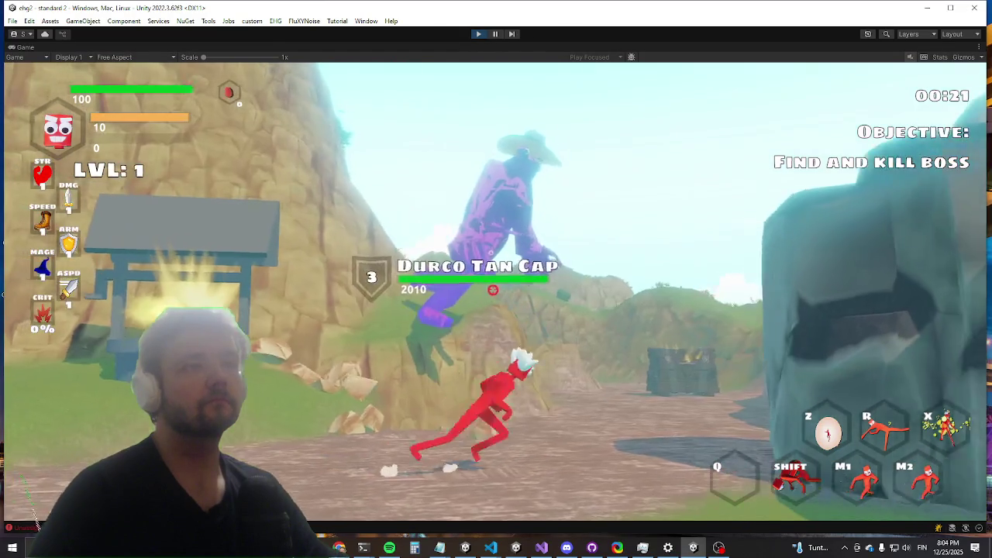
key(w)
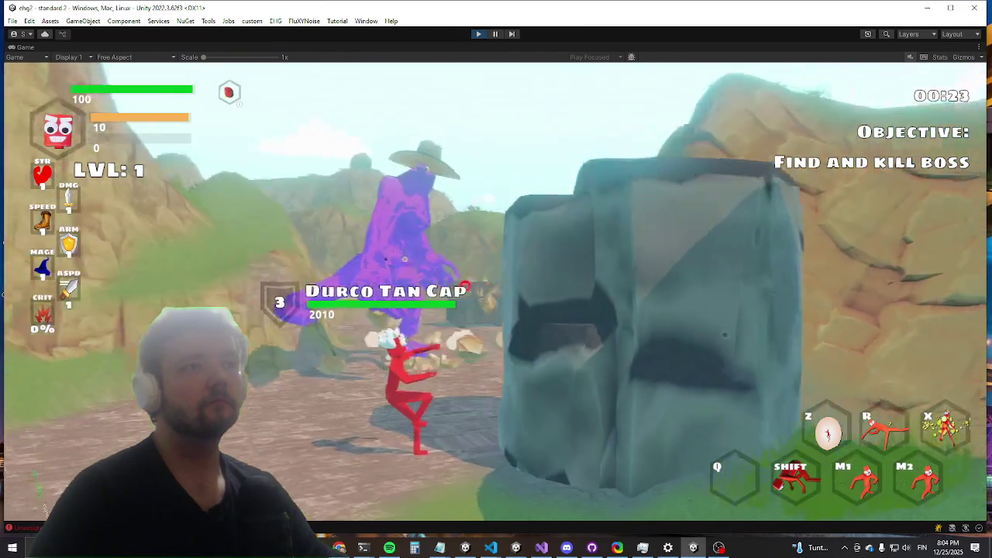
key(w)
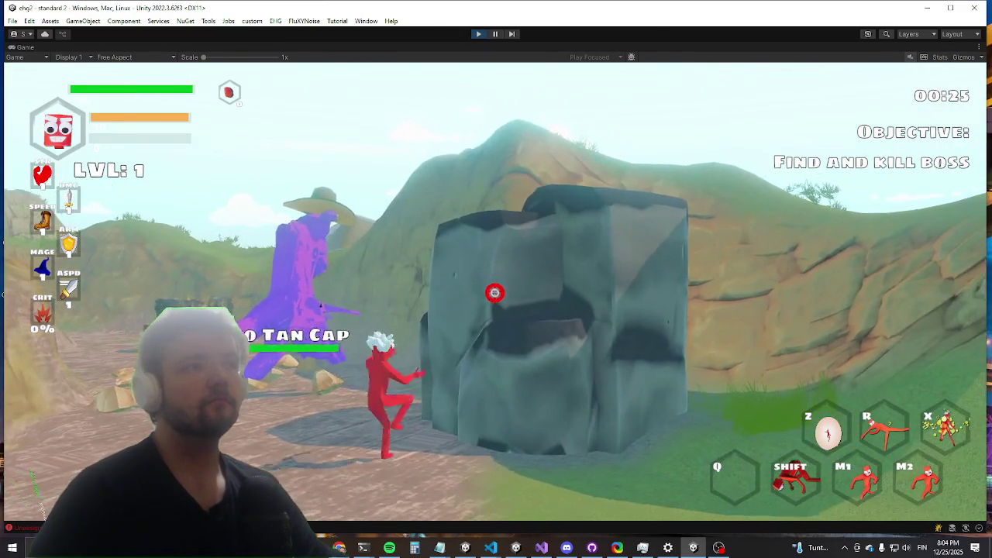
key(w)
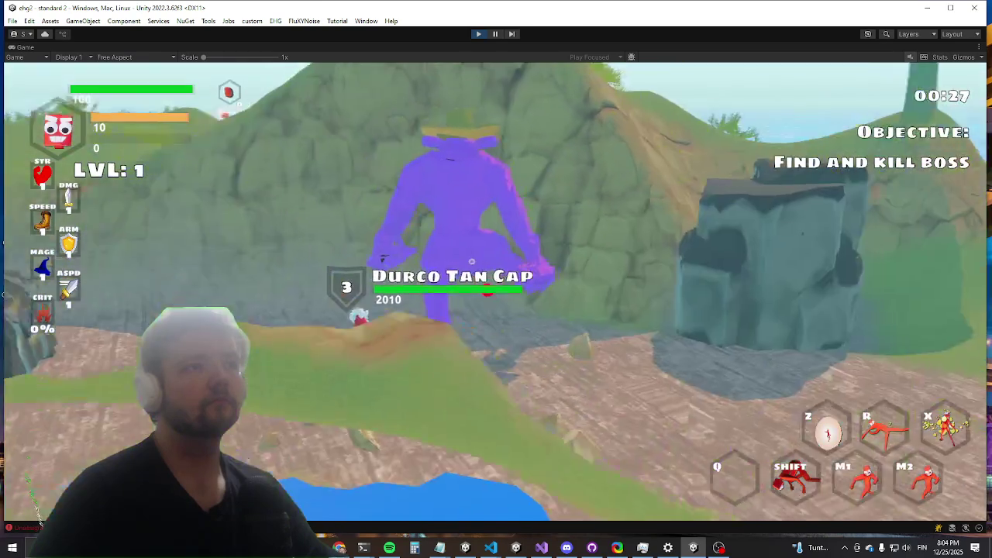
key(shift)
key(w)
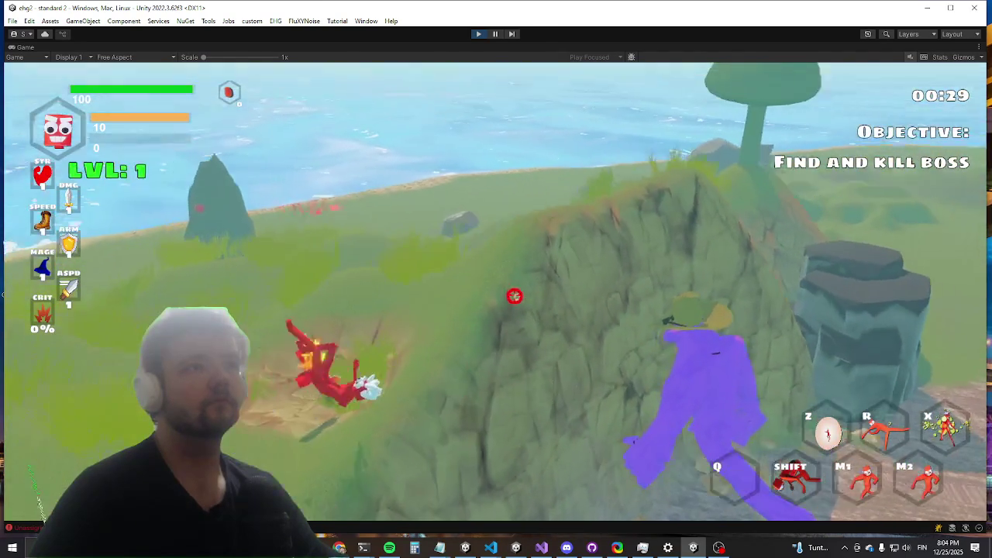
key(w)
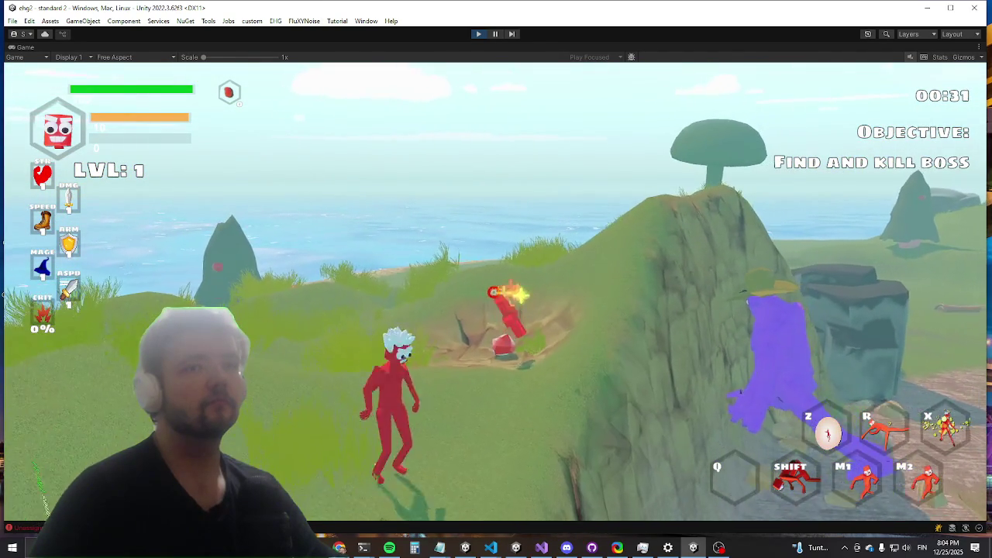
Step: Kill a nearby enemy, then circle the slope around the approaching Durco Tan Cap boss
key(s)
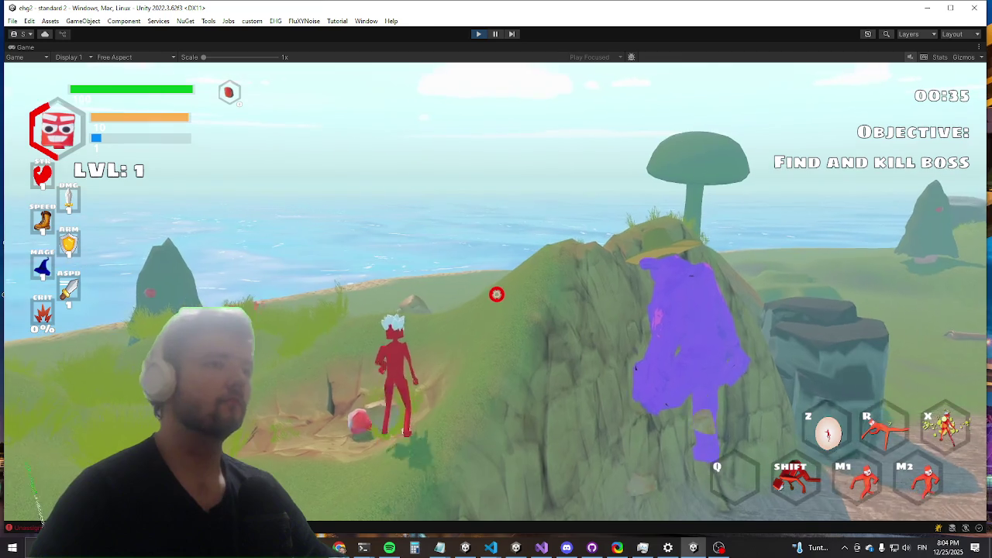
key(a)
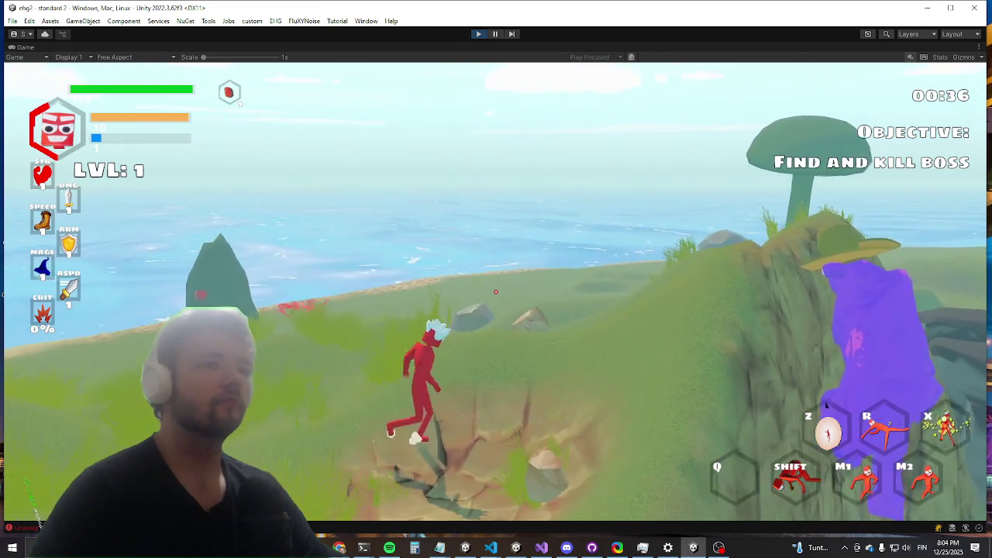
key(s)
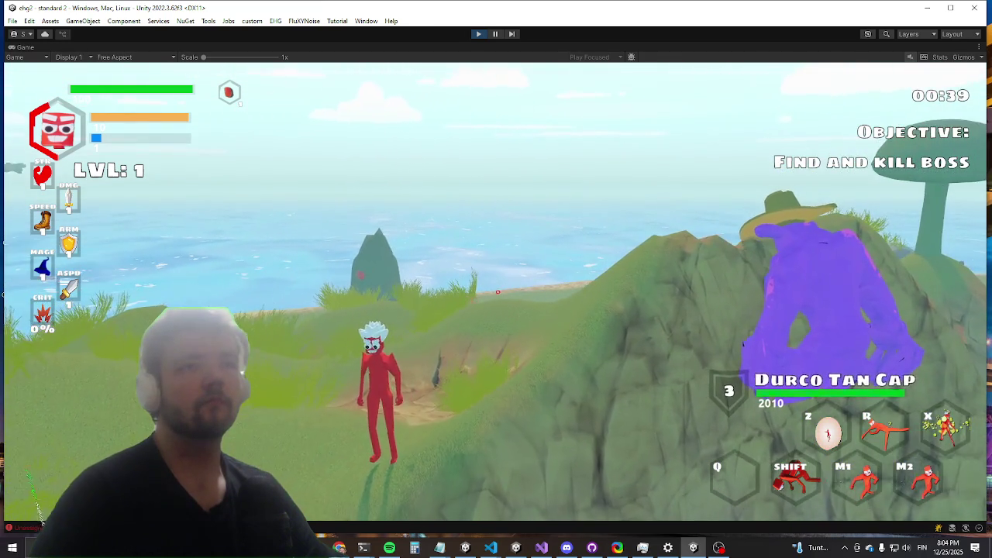
key(a)
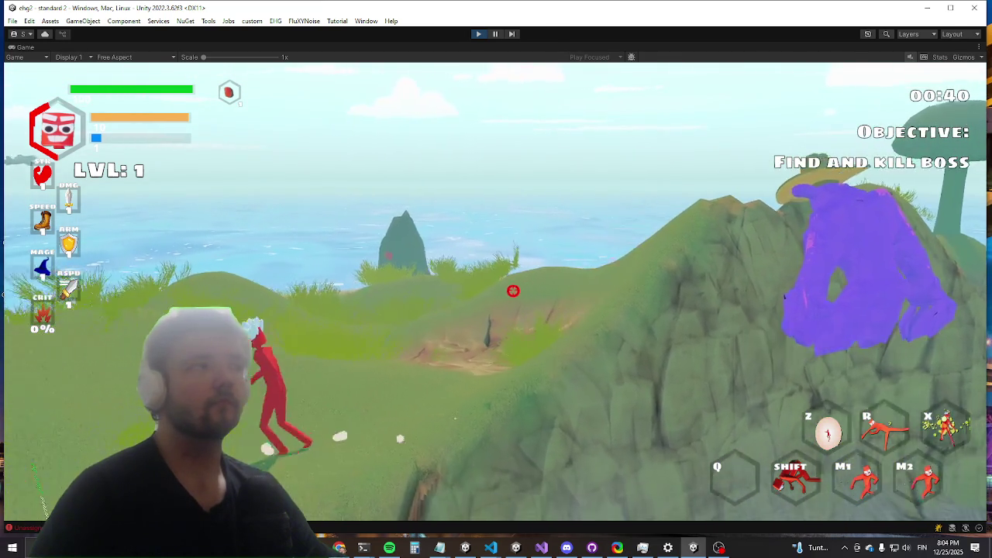
key(d)
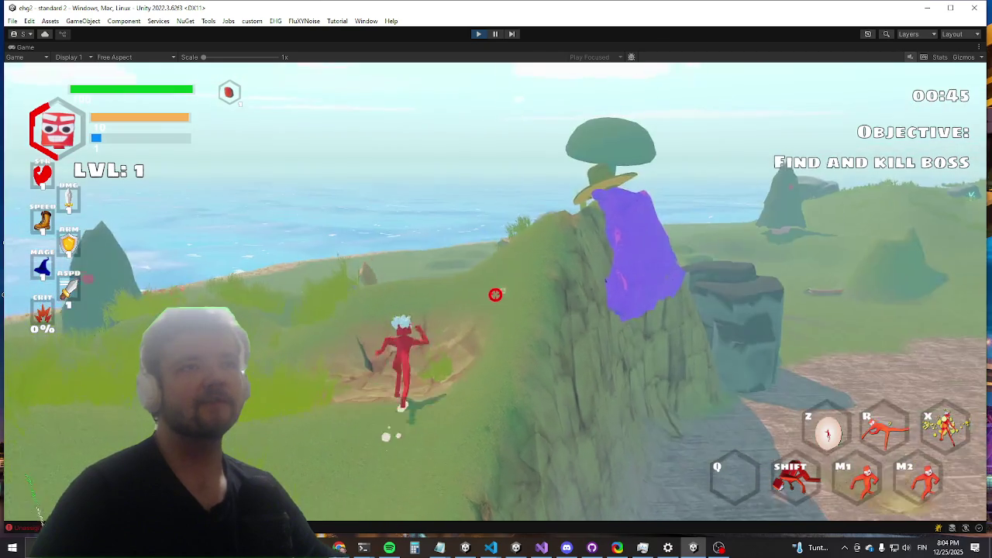
key(d)
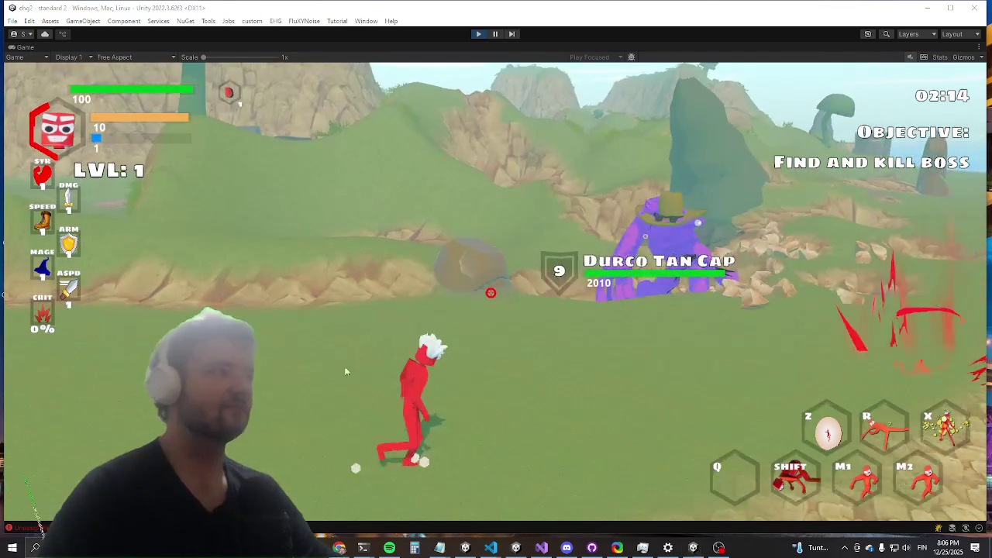
Step: Run the pause command in the in-game debug console beside the Durco Tan Cap boss
key(grave)
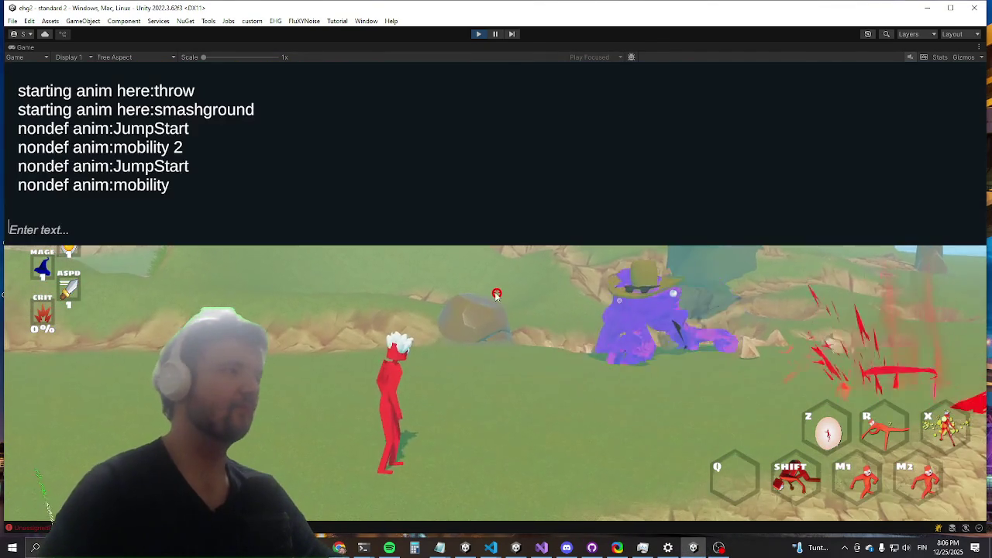
text(pausea)
key(Return)
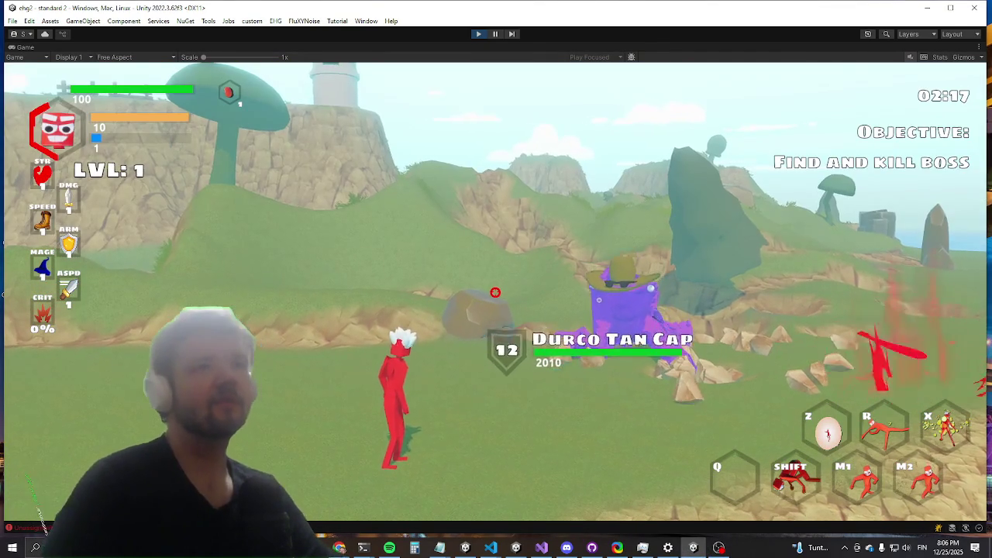
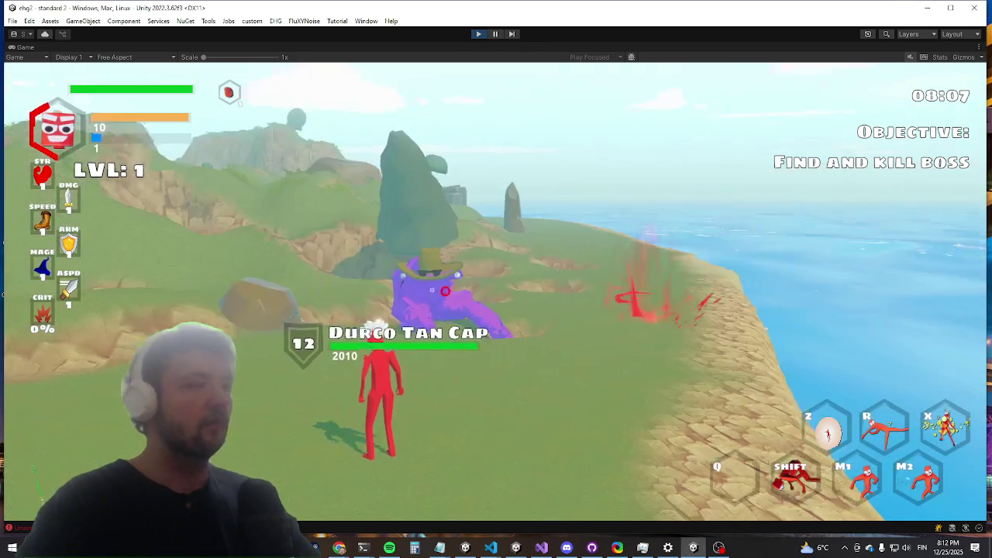
Step: Run up to the purple boss, hit it with the primary attack, then retreat
key(w)
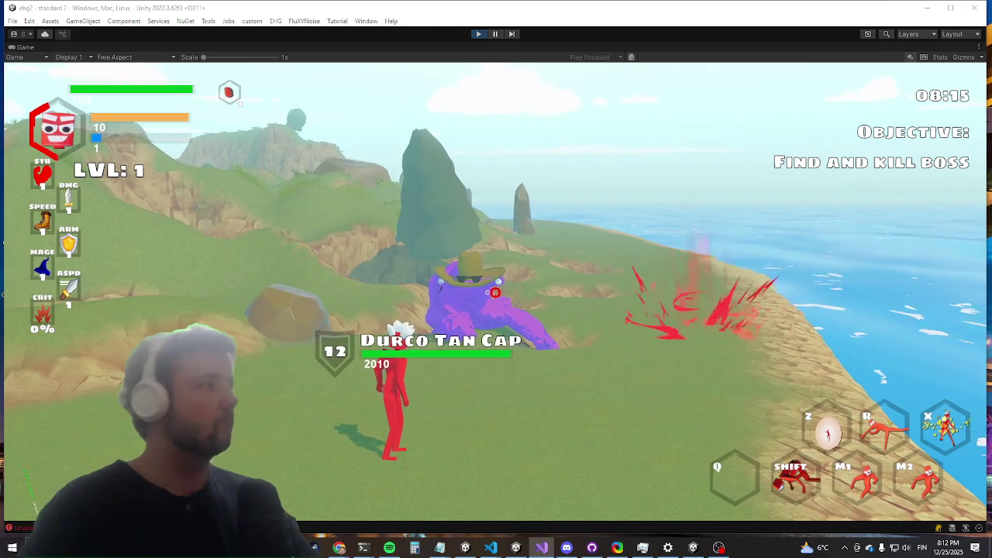
click(470, 358)
key(w)
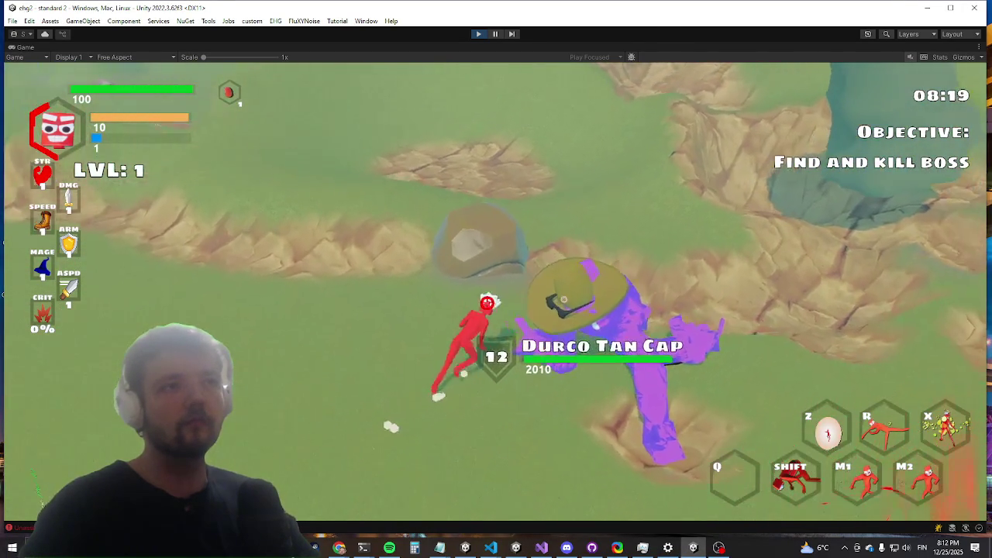
click(486, 290)
key(a)
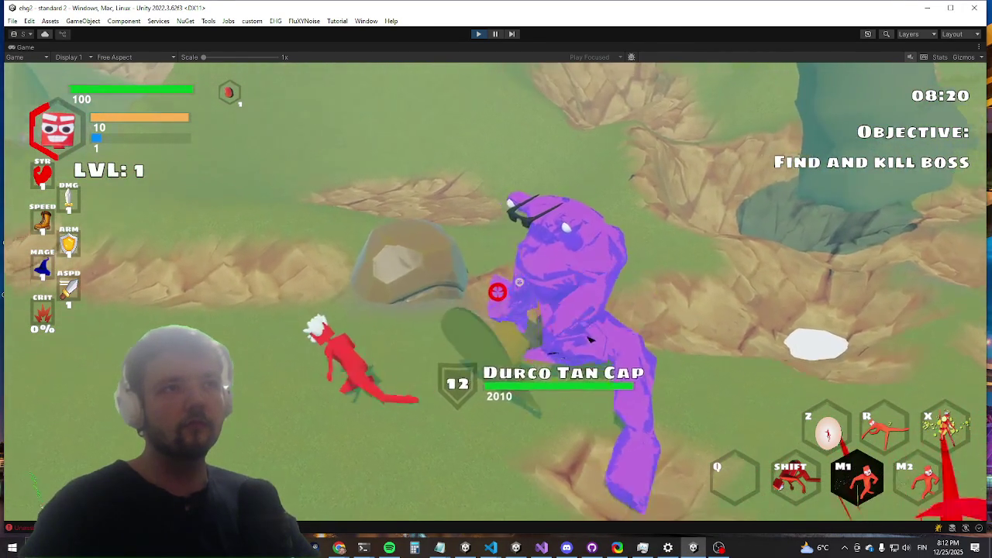
Step: Pause the enemy AI with the pauseai console command and bring up the Settings menu
key(grave)
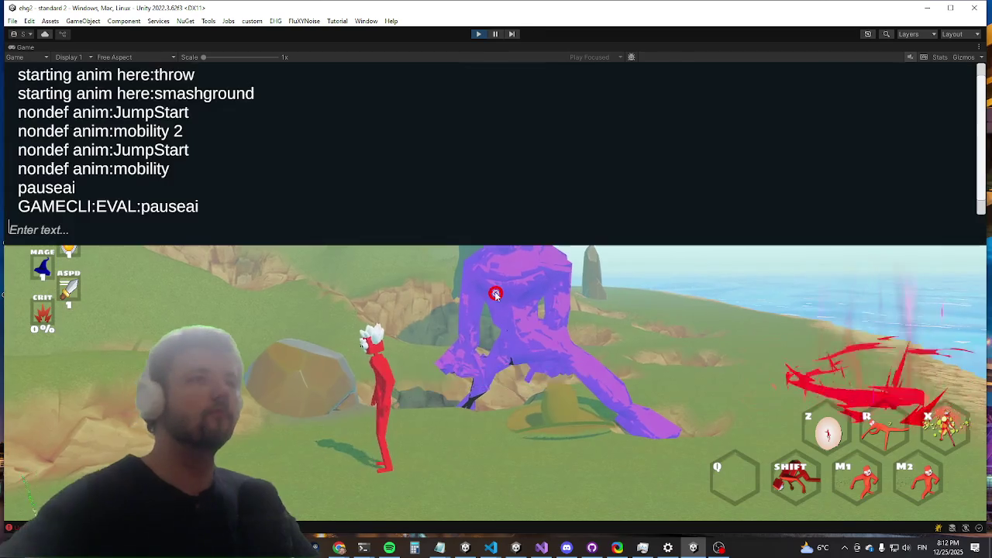
text(pauseai)
key(Return)
key(grave)
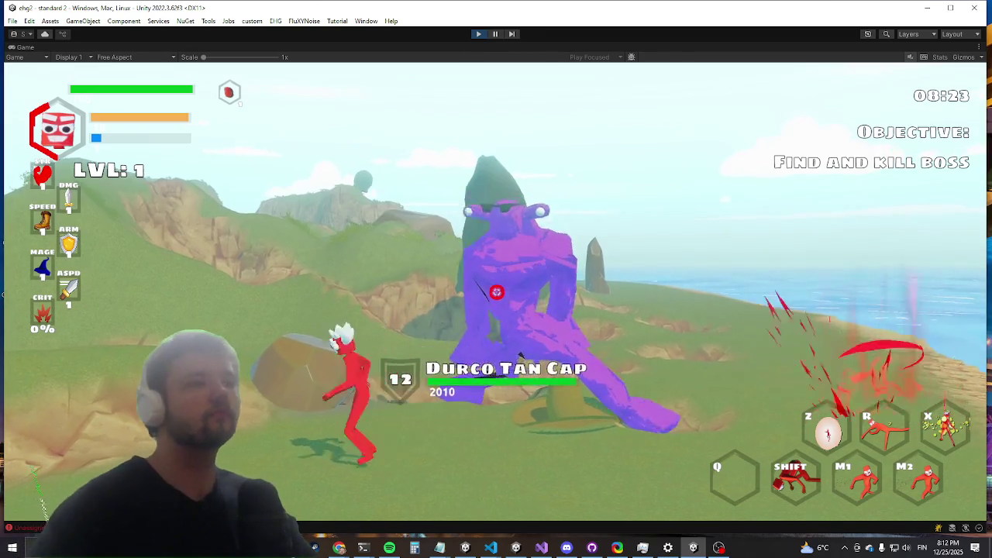
key(s)
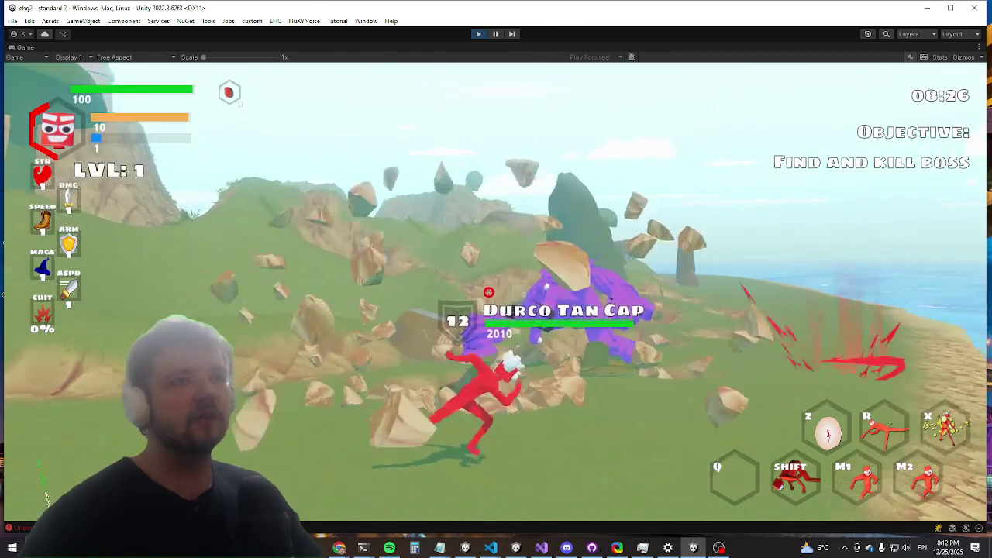
key(Escape)
Step: Erase the pickup flag's false value on line 66 of config.json, then return to the running game
mouse_move(491, 548)
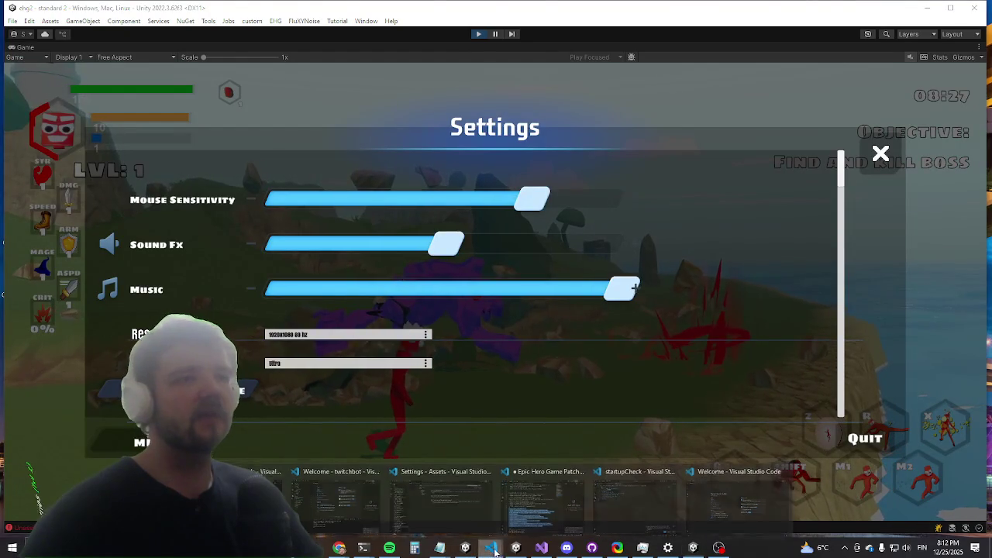
click(260, 500)
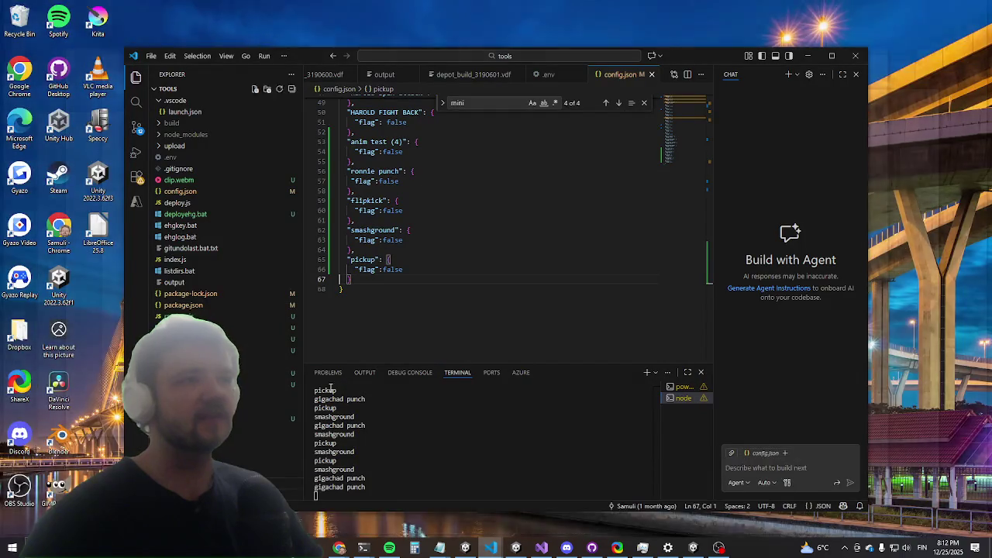
drag(403, 270, 386, 269)
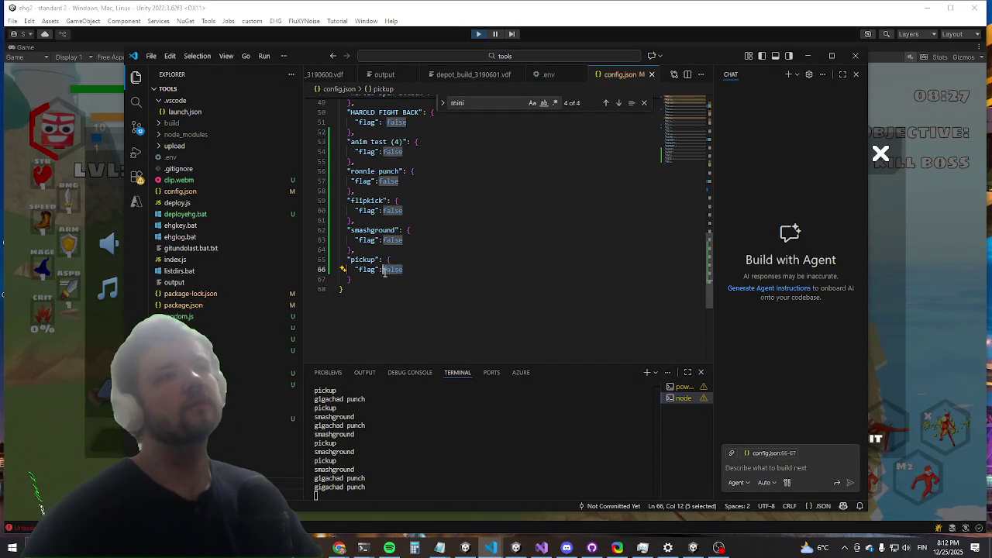
key(BackSpace)
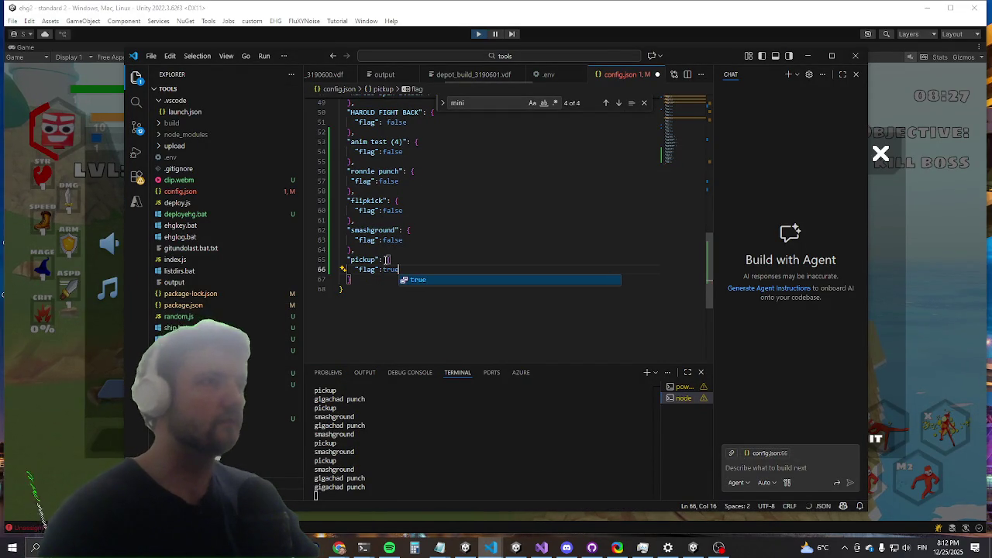
click(910, 350)
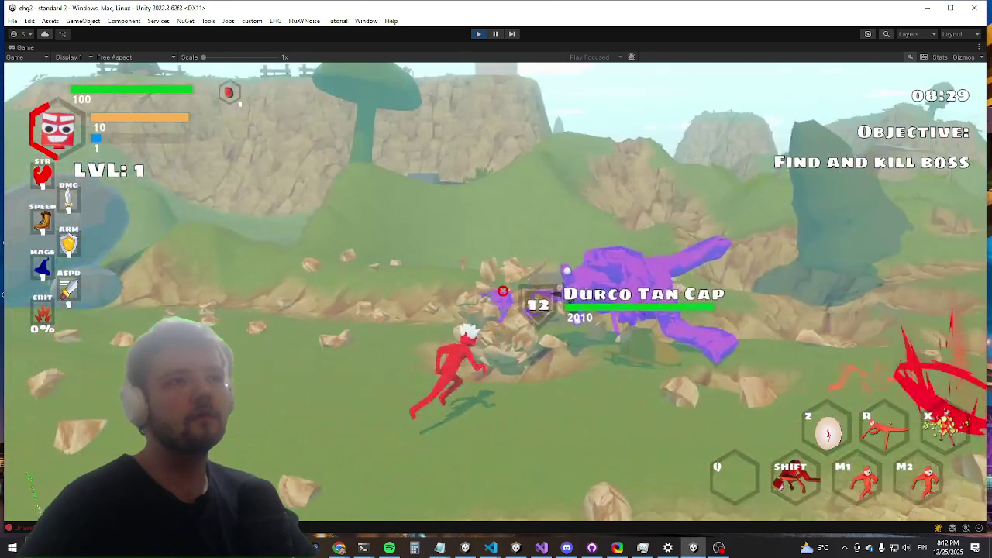
Step: Attack the boss, run right, submit the kill command in the debug console, then restore the editor layout
click(496, 279)
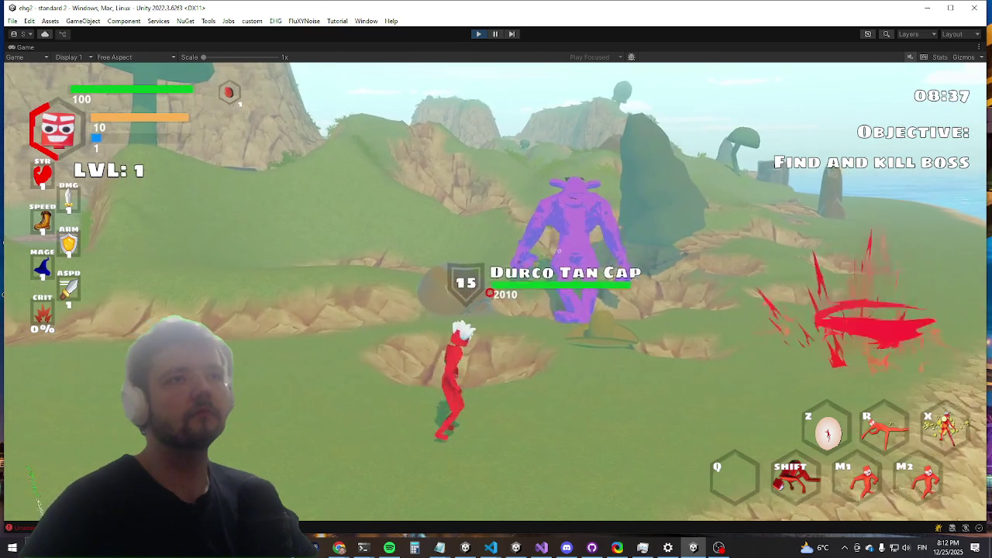
key(d)
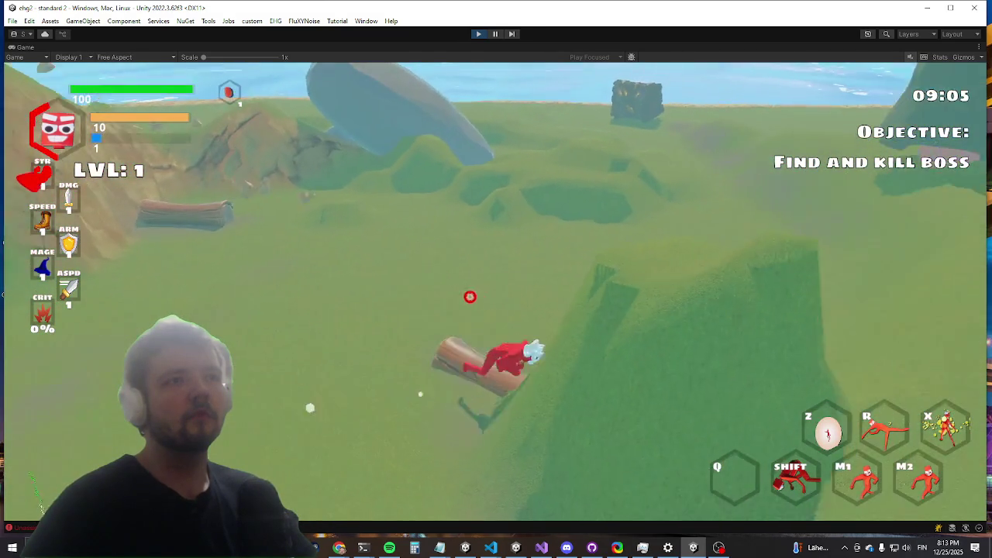
key(grave)
text(kill)
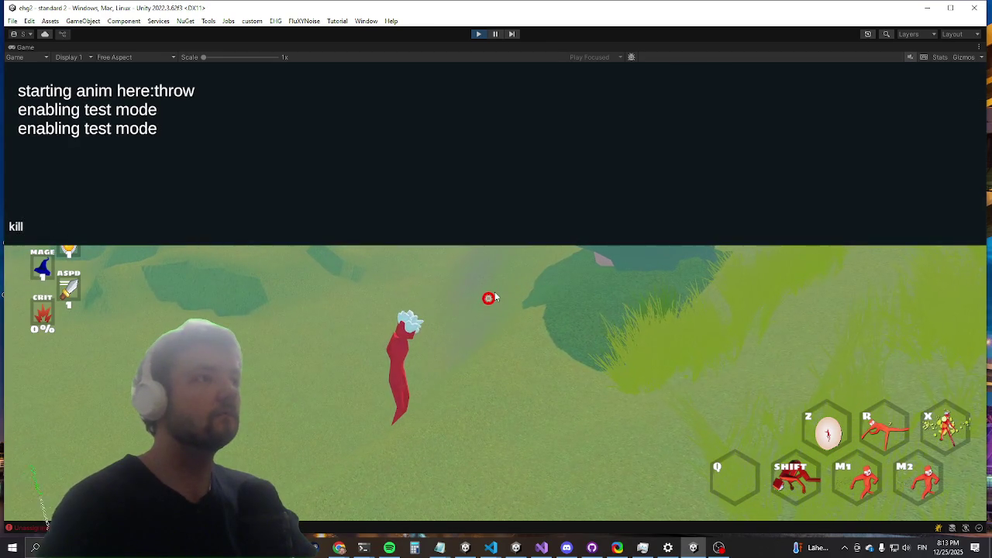
text(e)
key(Return)
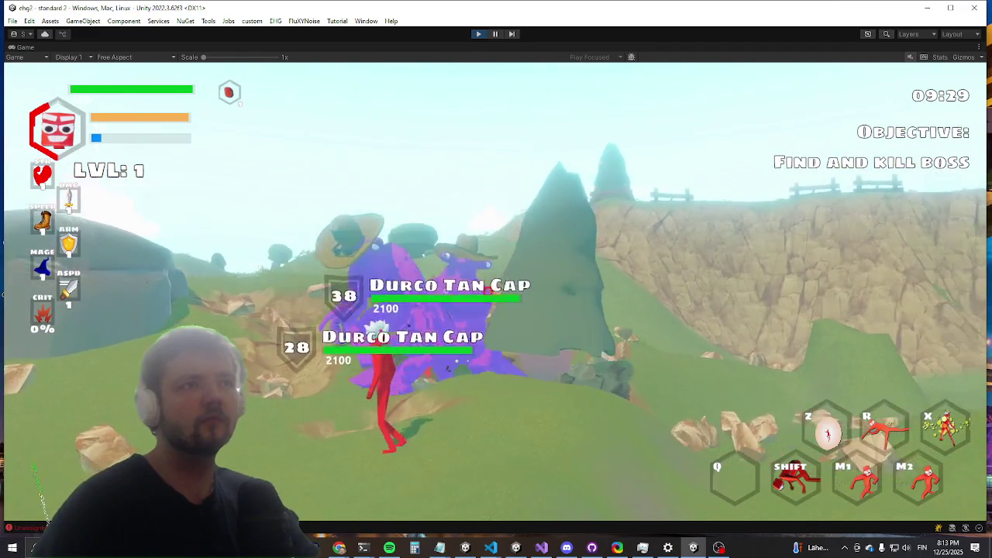
key(shift+space)
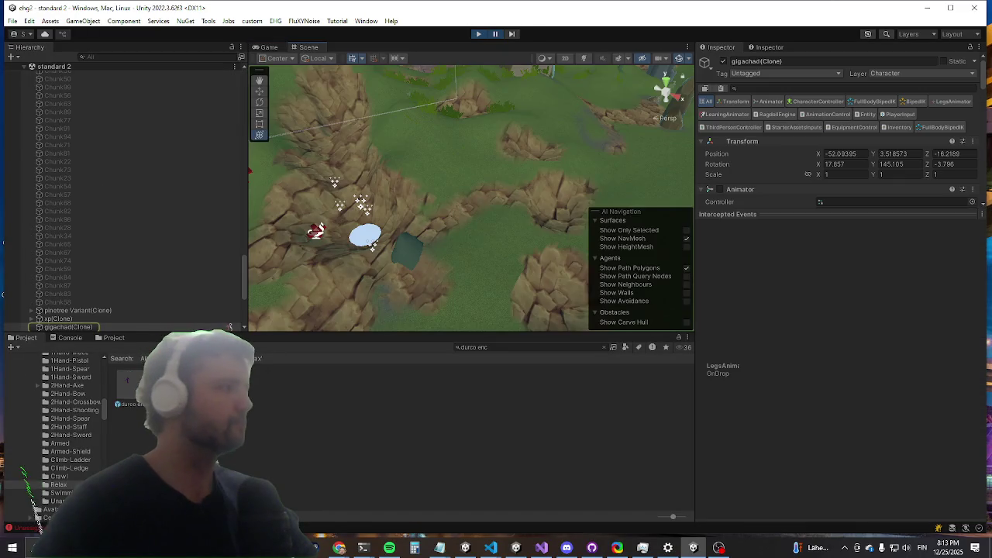
Step: Frame the pinetree Variant(Clone) in the Scene view and expand its Armature
key(super+d)
key(super+d)
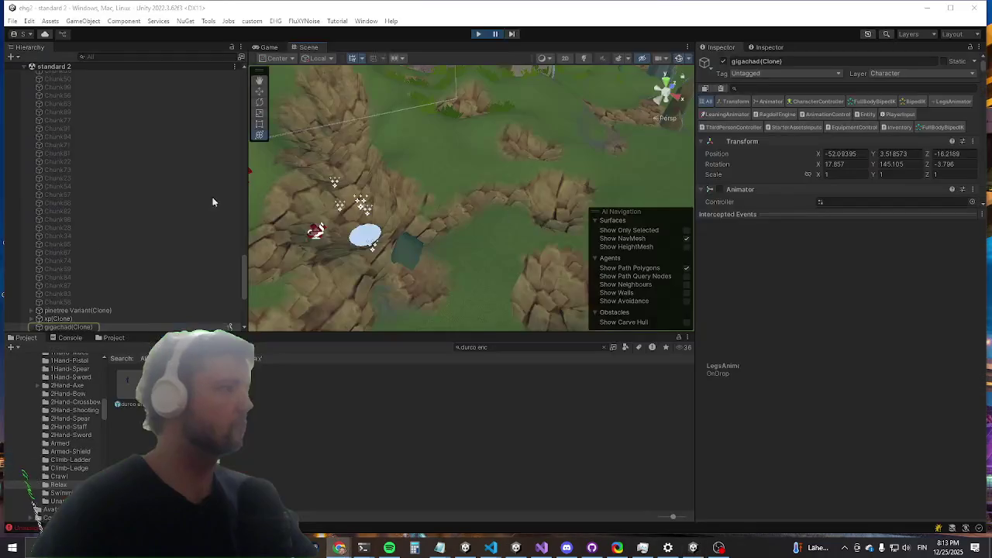
key(f)
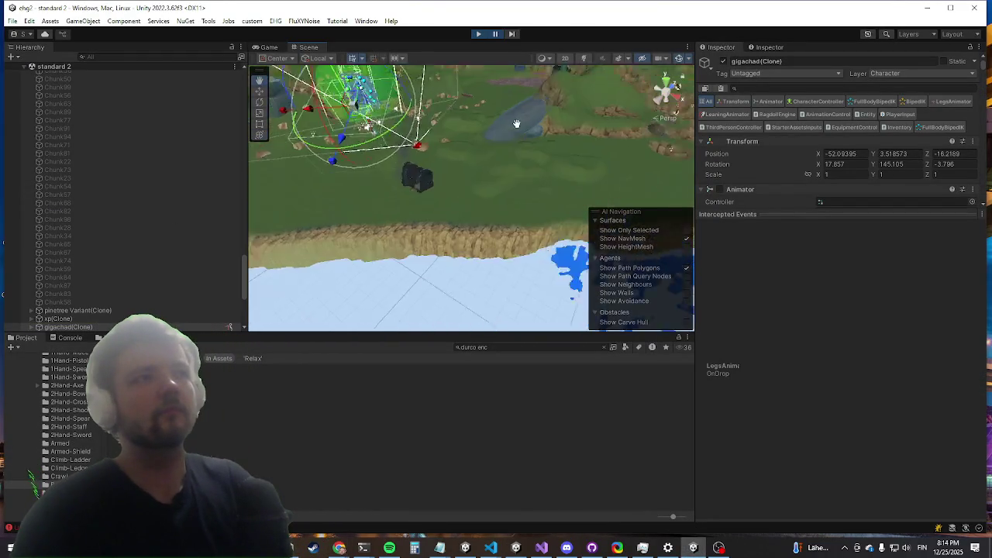
mouse_move(520, 157)
mouse_down()
mouse_move(498, 152)
mouse_move(473, 190)
mouse_up()
click(434, 186)
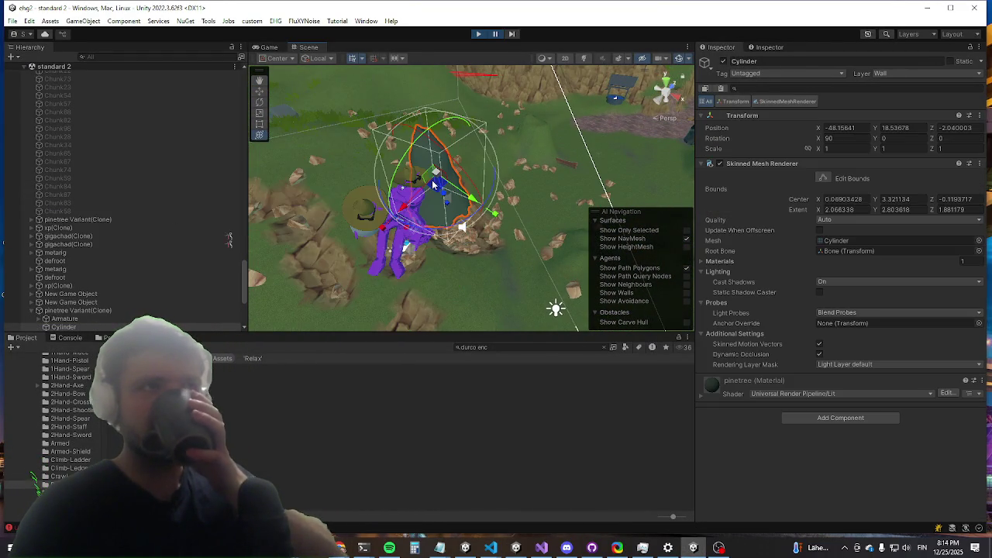
click(133, 311)
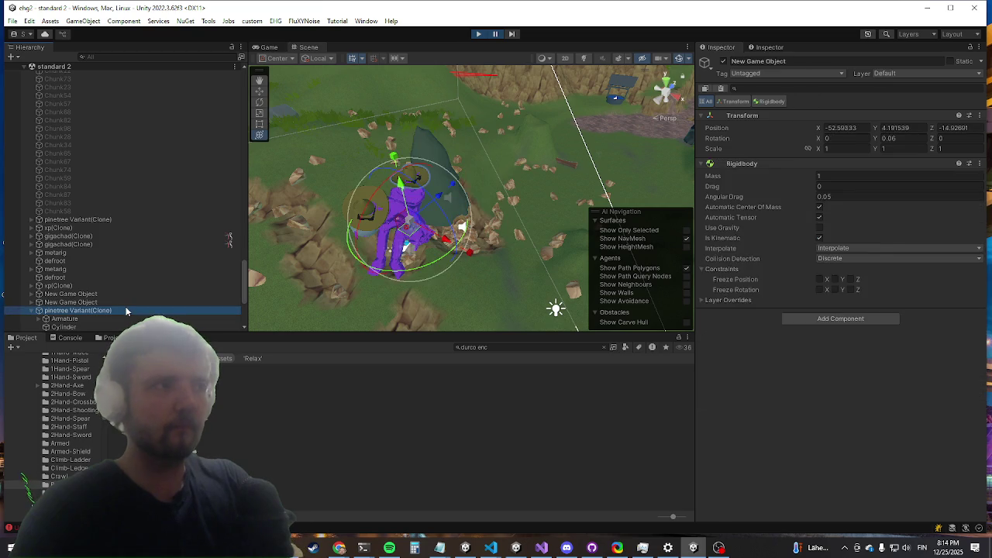
click(85, 318)
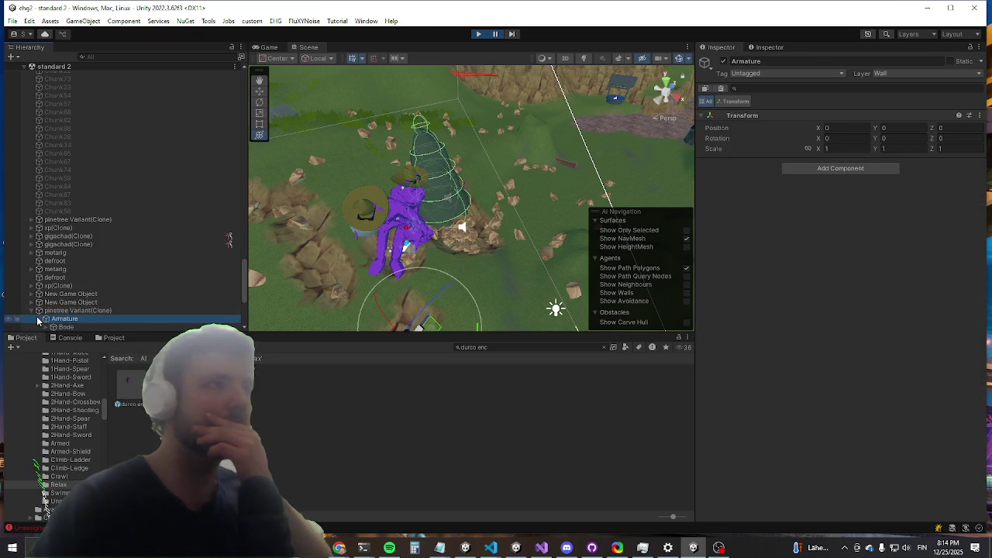
click(38, 319)
scroll(56, 307, down, 1)
Step: Review the Rigidbody and Fixed Joint settings of Bone, Bone.001 and Bone.002
click(65, 296)
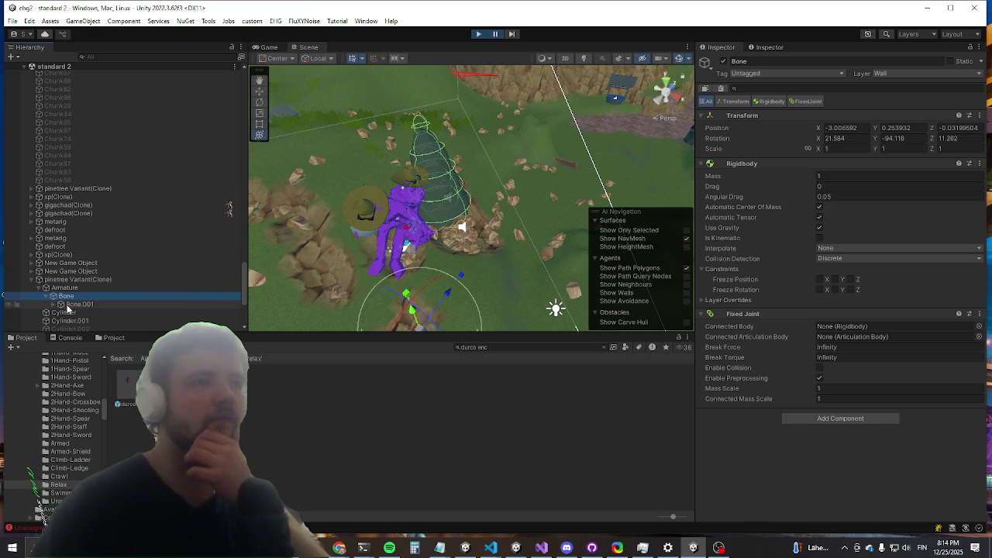
click(68, 306)
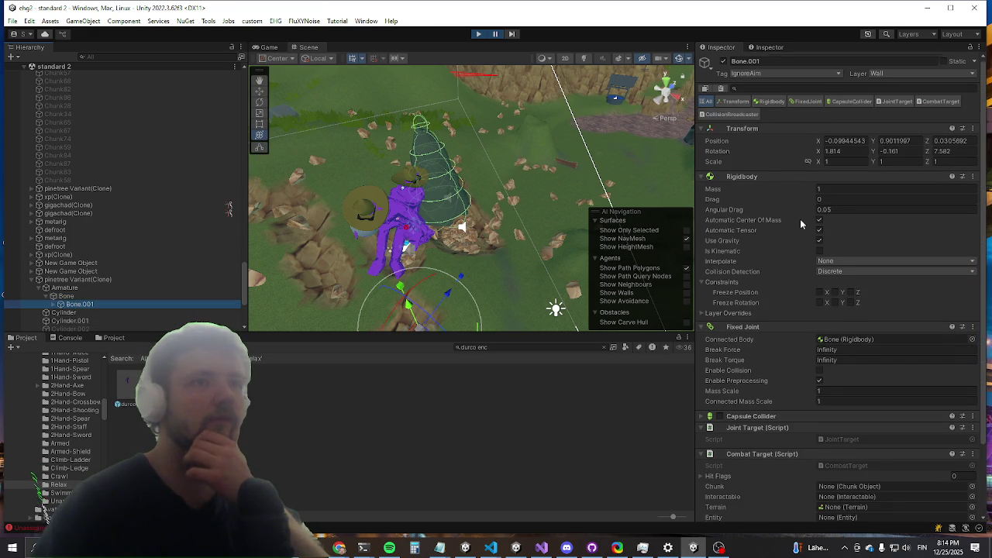
scroll(801, 223, down, 3)
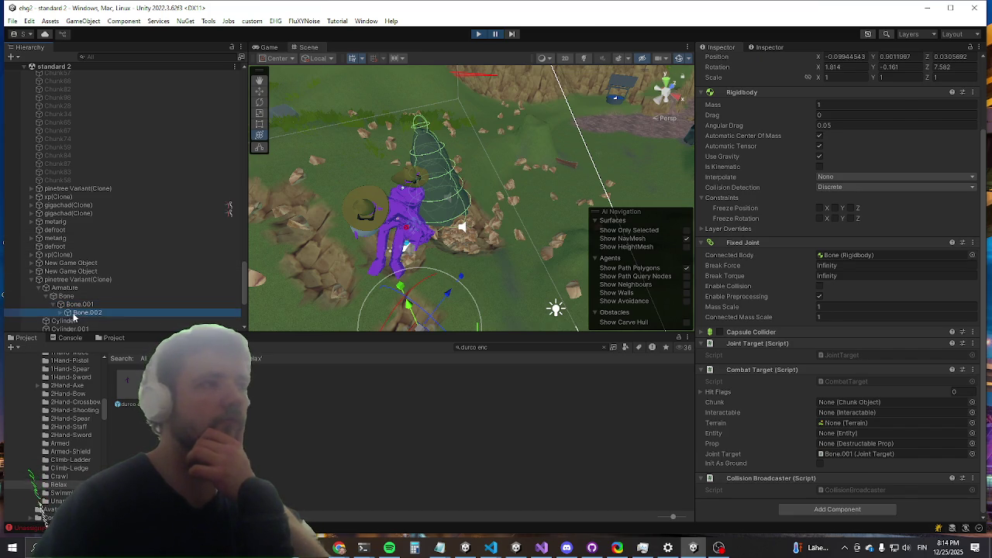
click(79, 313)
scroll(152, 290, down, 2)
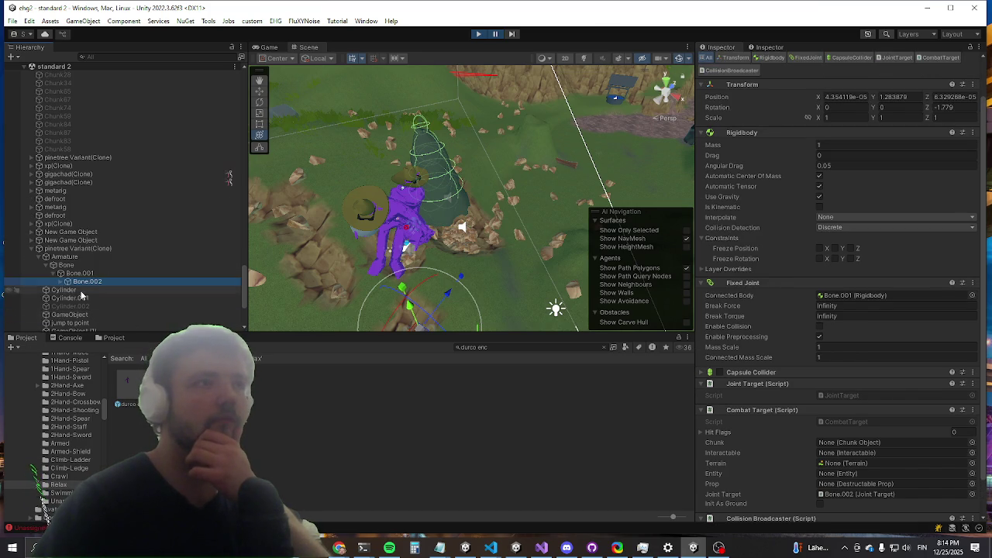
click(67, 282)
scroll(146, 232, down, 6)
Step: Inspect Bone.002's GameObject children and Bone.003, then reselect the pinetree Variant(Clone) root
click(147, 228)
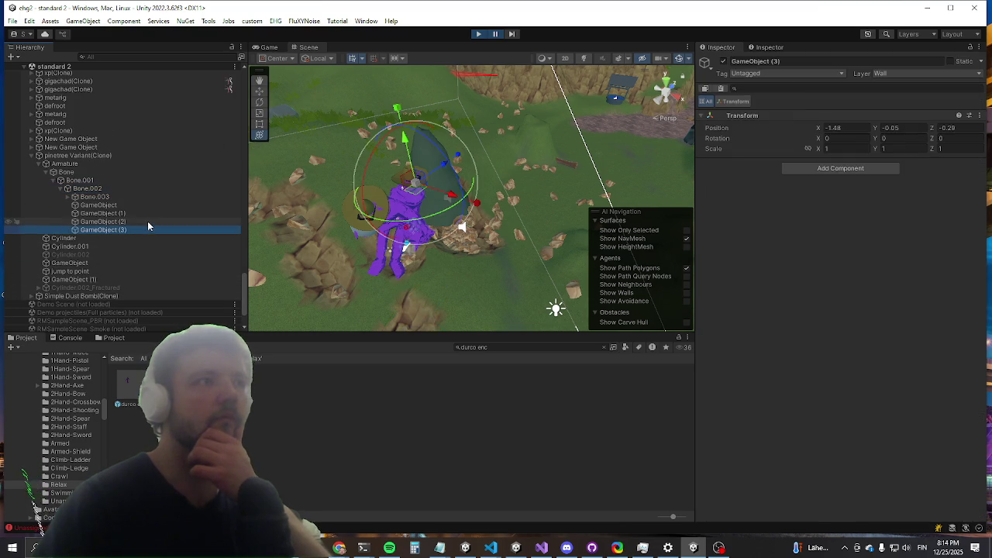
click(149, 221)
click(152, 214)
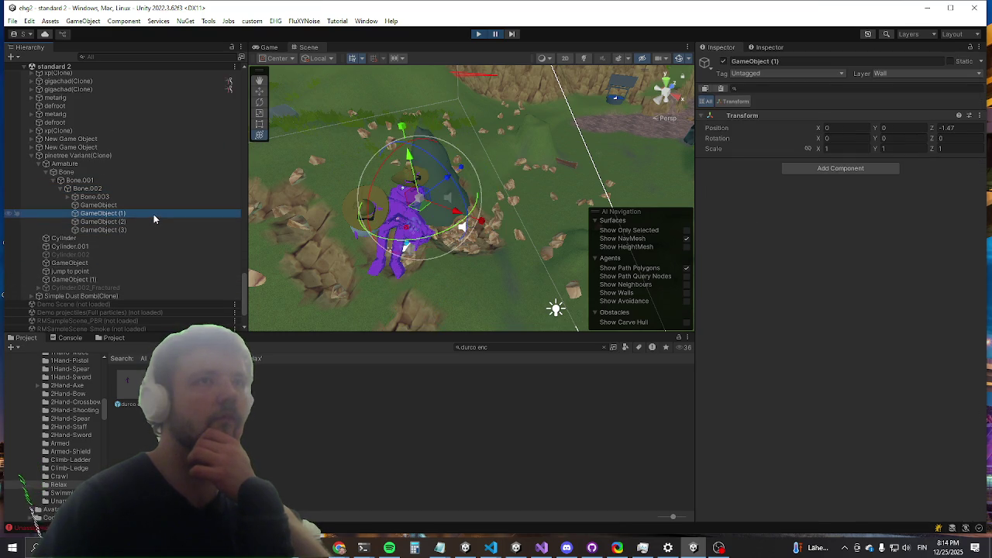
click(144, 205)
click(134, 199)
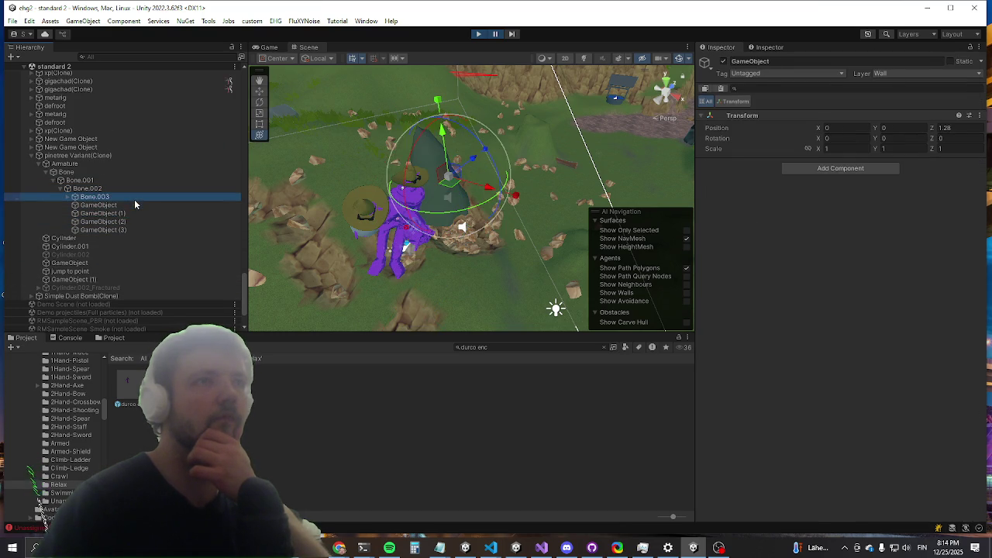
scroll(814, 218, down, 3)
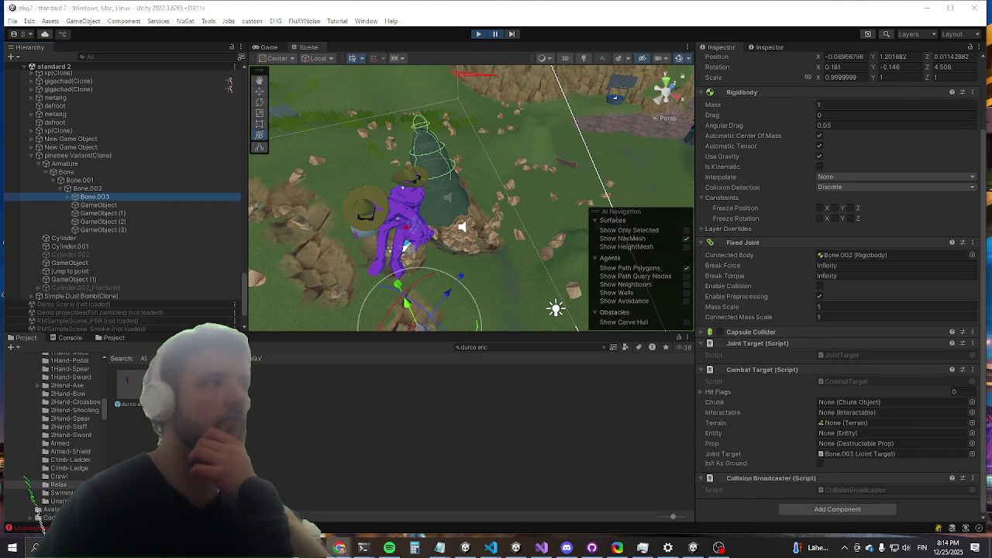
click(80, 164)
click(81, 155)
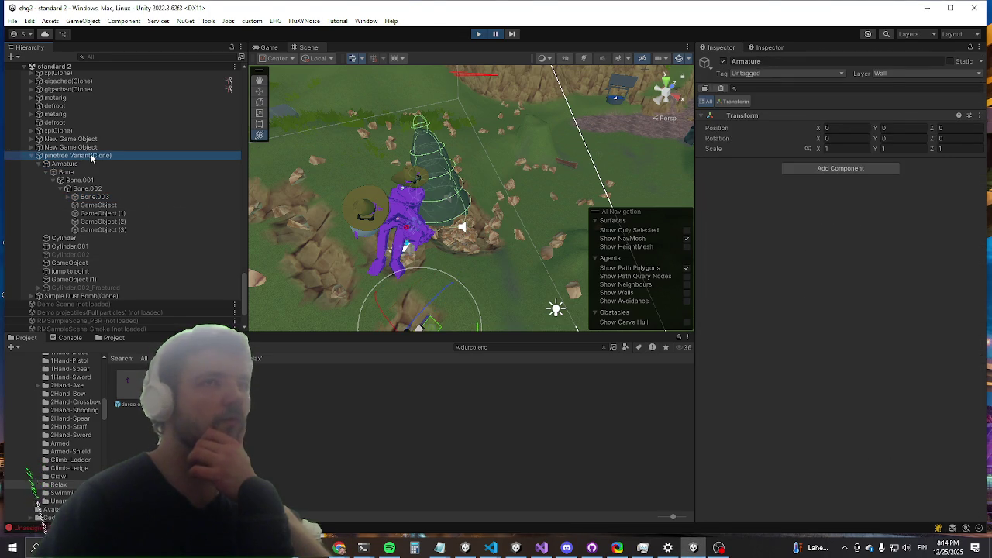
Step: Ping the ball projectile(Clone) from the TRS Parent's Pseudo Parent field
scroll(813, 201, down, 5)
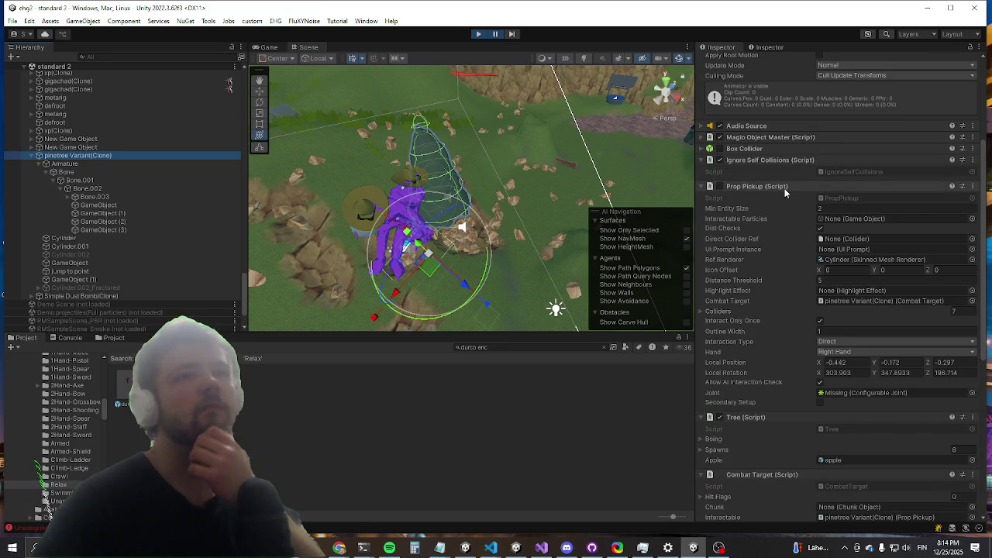
scroll(784, 193, down, 9)
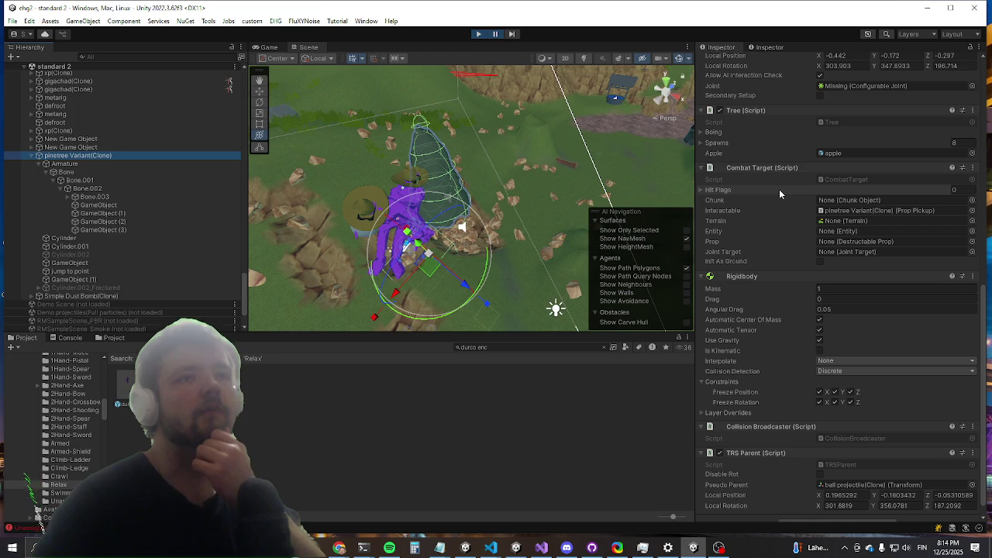
scroll(779, 189, down, 1)
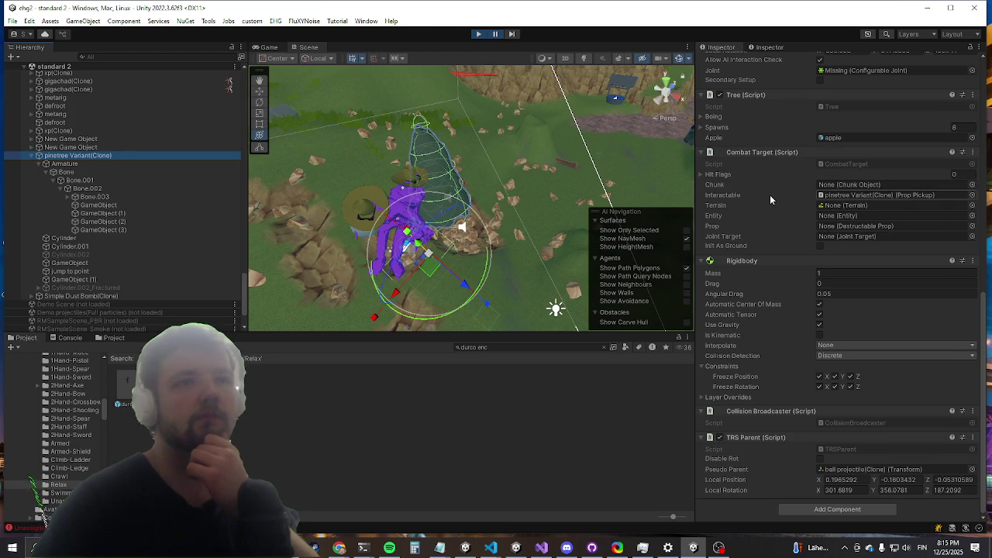
click(872, 470)
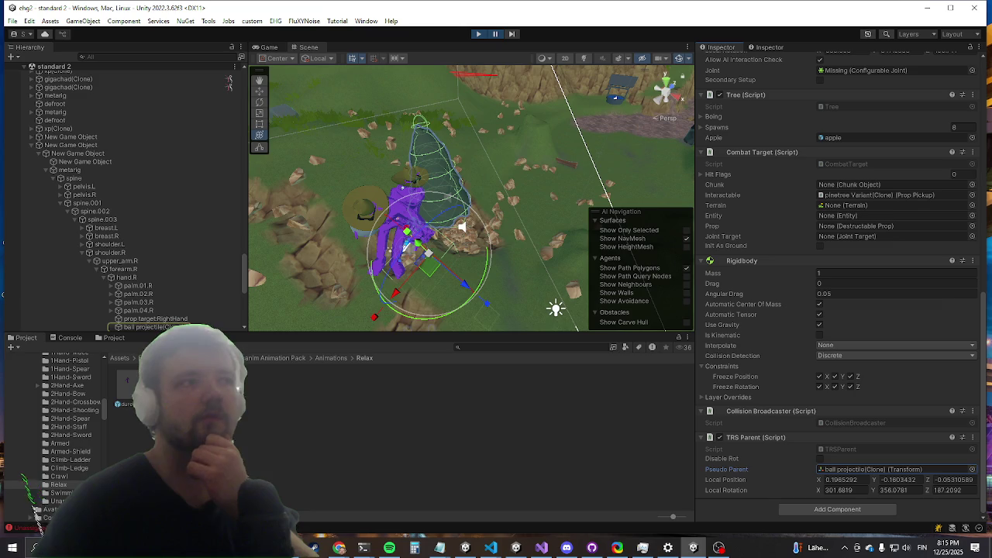
Step: Inspect the ball projectile clone's components, then start the game in Play mode
click(151, 326)
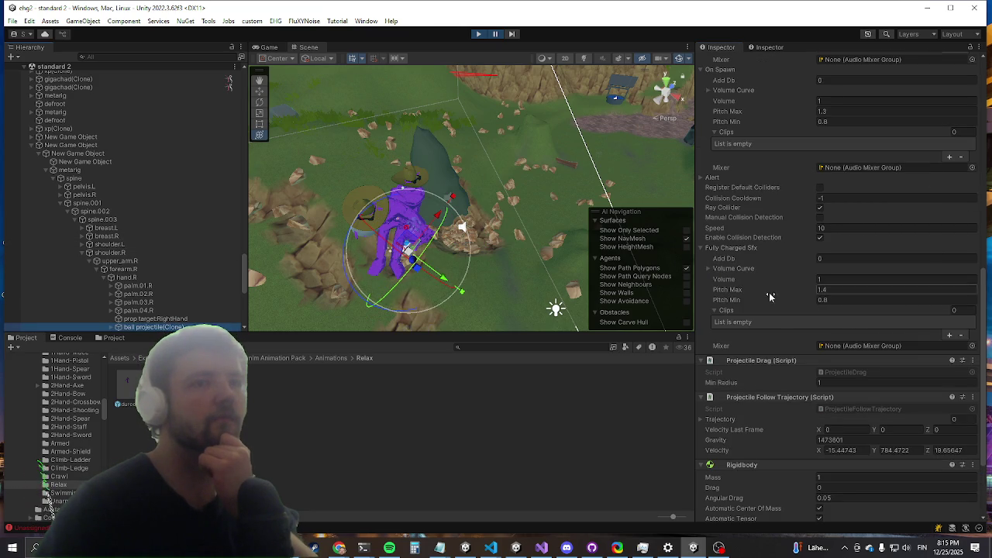
scroll(766, 305, down, 3)
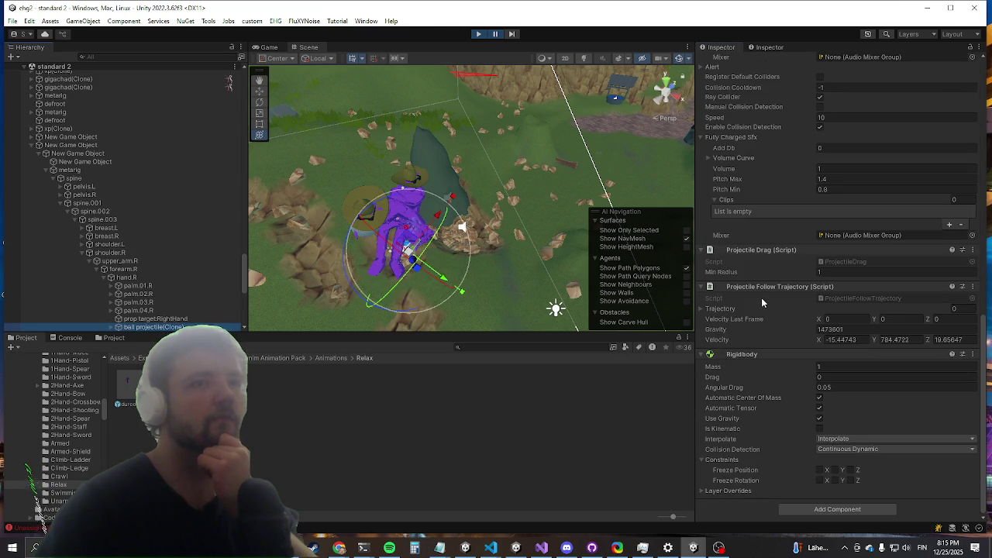
key(alt+Tab)
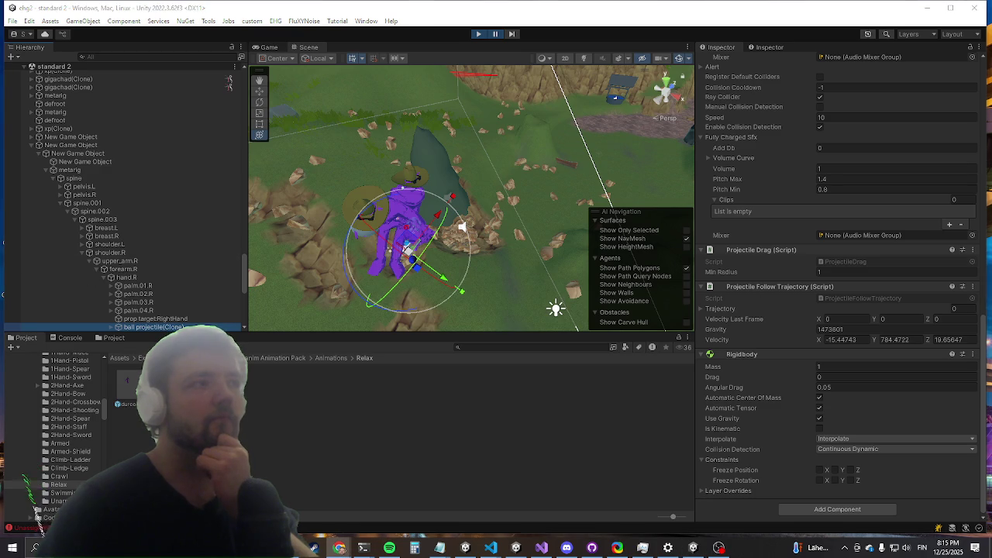
click(496, 35)
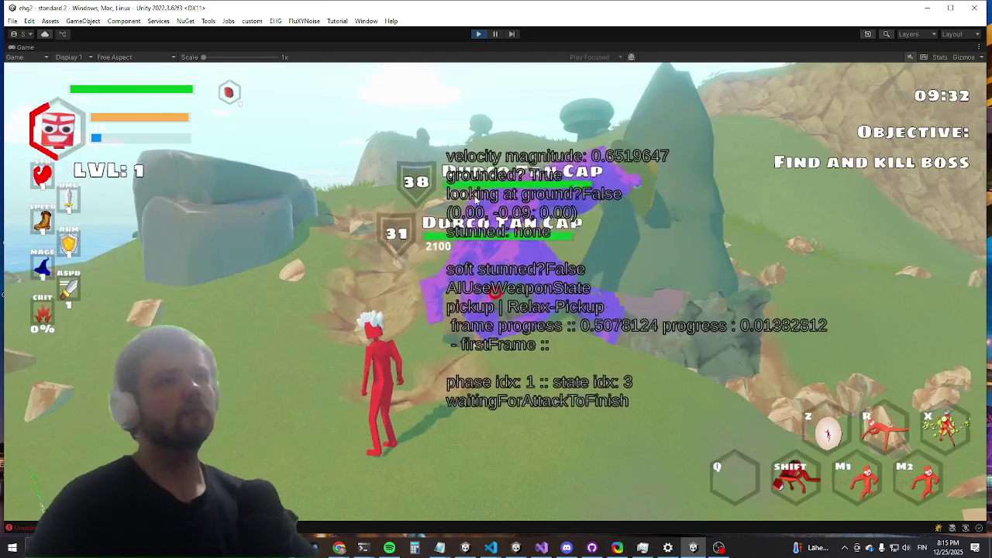
Step: Move toward the purple boss, open and close the Settings menu, then stop Play mode with Ctrl+P
key(w)
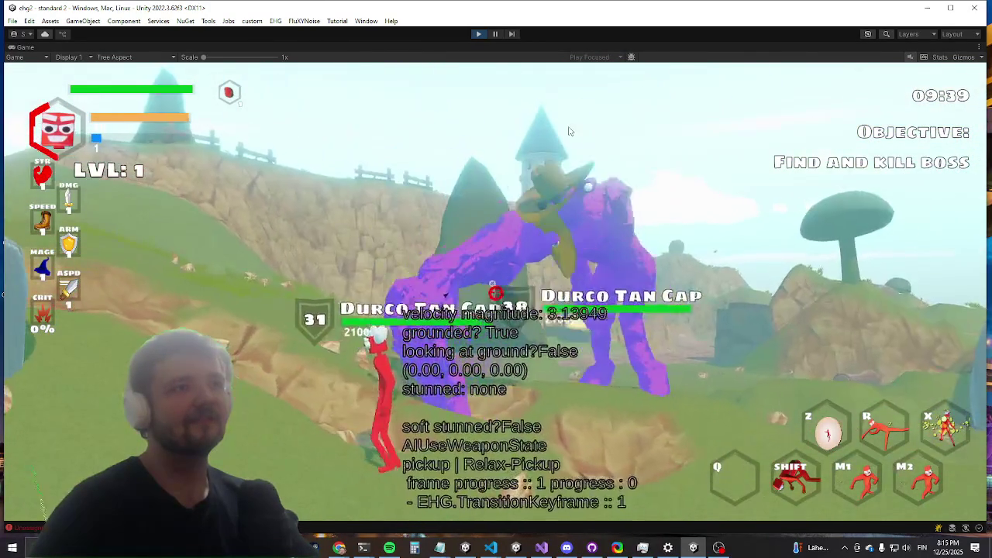
key(Escape)
scroll(551, 243, down, 8)
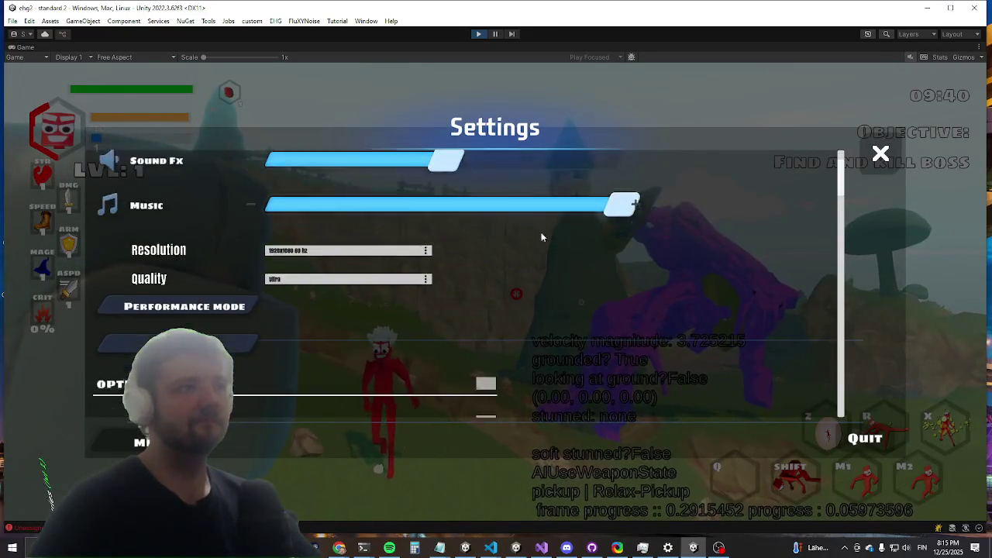
scroll(561, 324, down, 4)
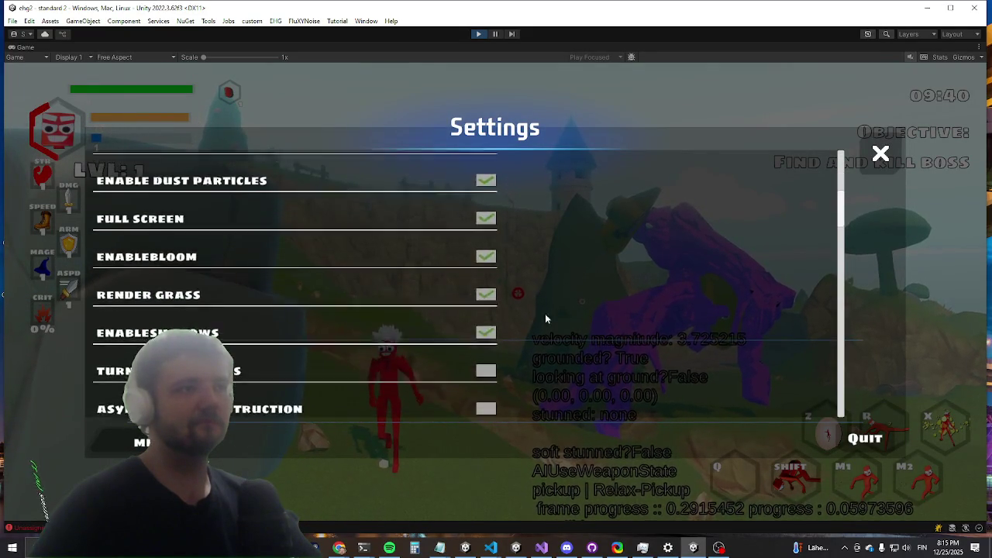
click(483, 364)
key(Escape)
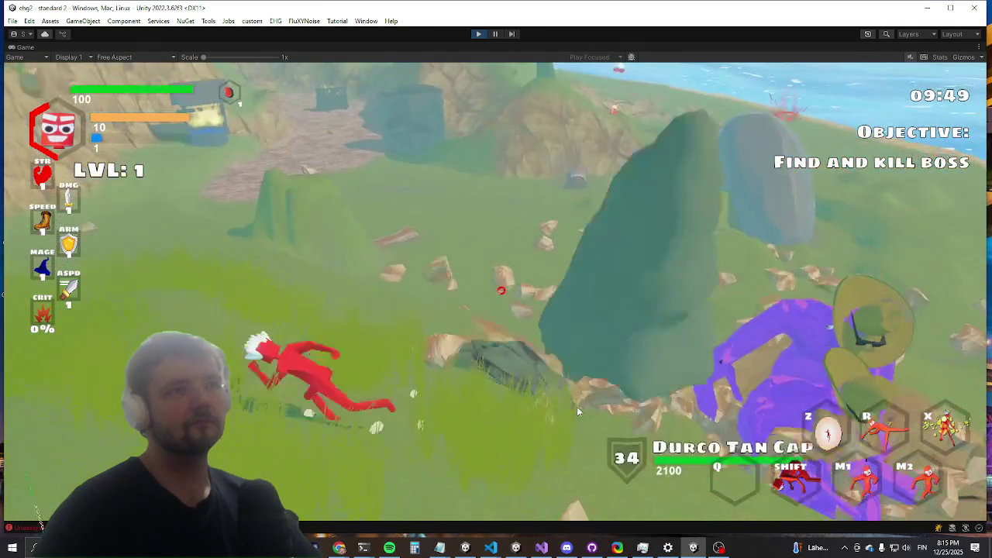
key(ctrl+p)
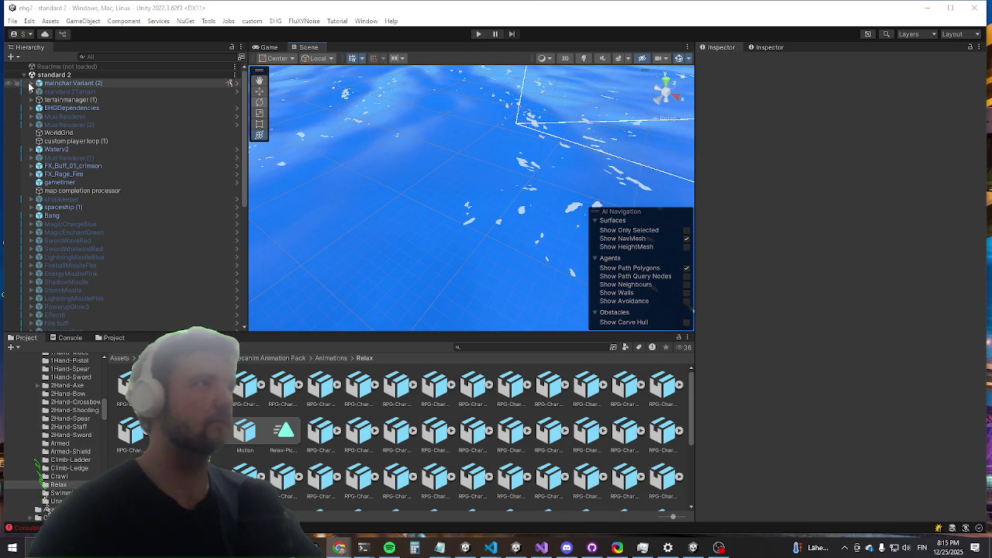
Step: Create an empty object under the hitbox inside mainchar Variant (2)'s base humanoid attack
click(31, 84)
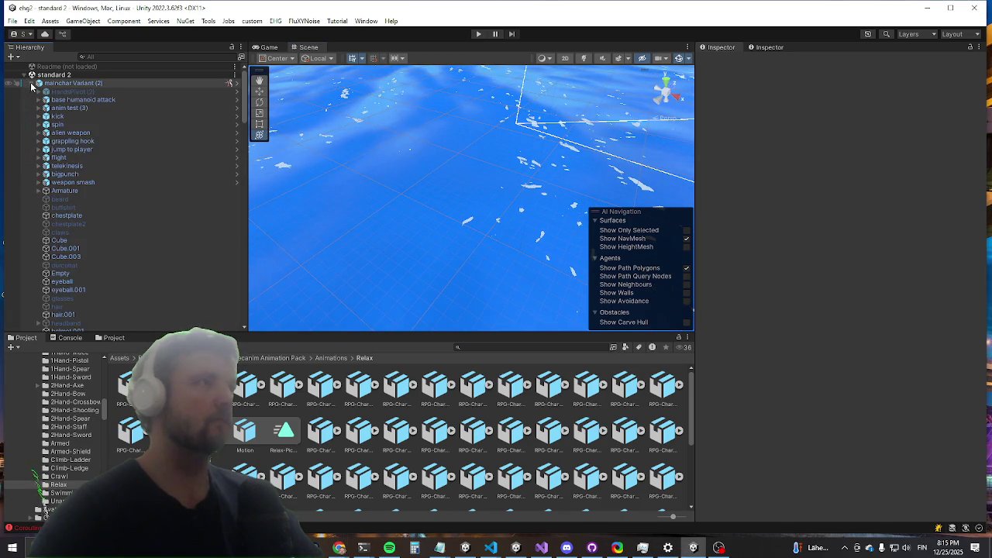
click(39, 100)
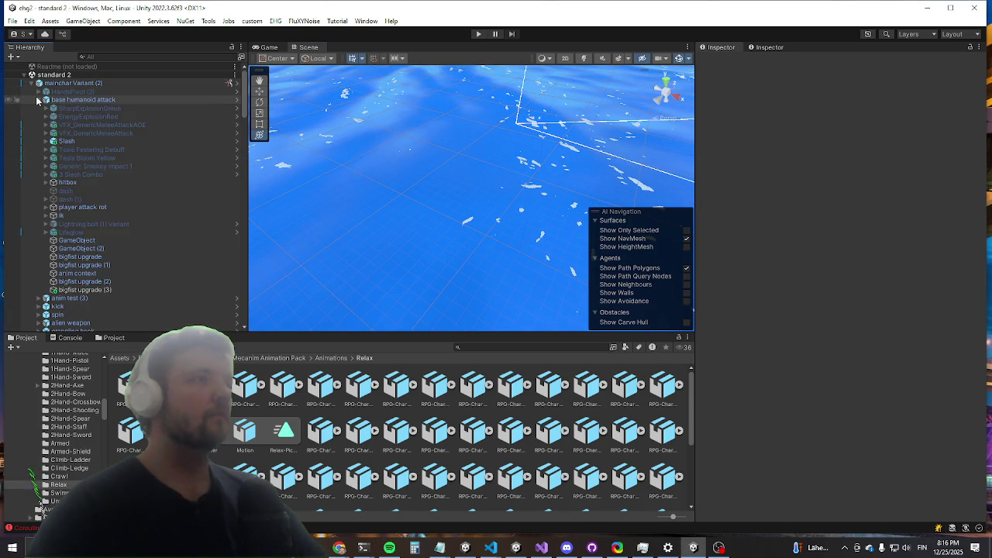
click(62, 182)
key(Right)
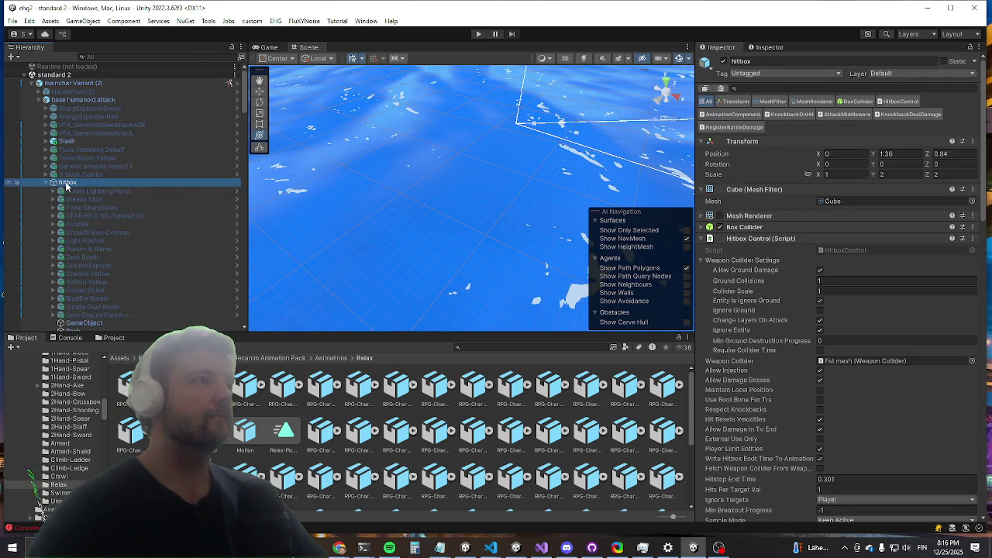
right_click(65, 186)
click(132, 197)
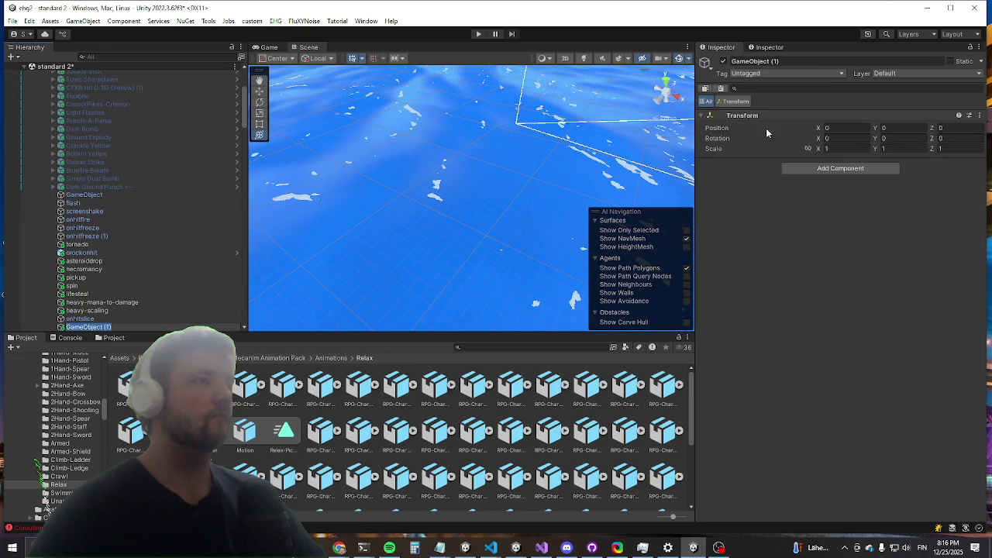
Step: Add an Interact On Hit component (instead of Prop Pickup) with Hitstop Turns Off Movement unticked
click(807, 168)
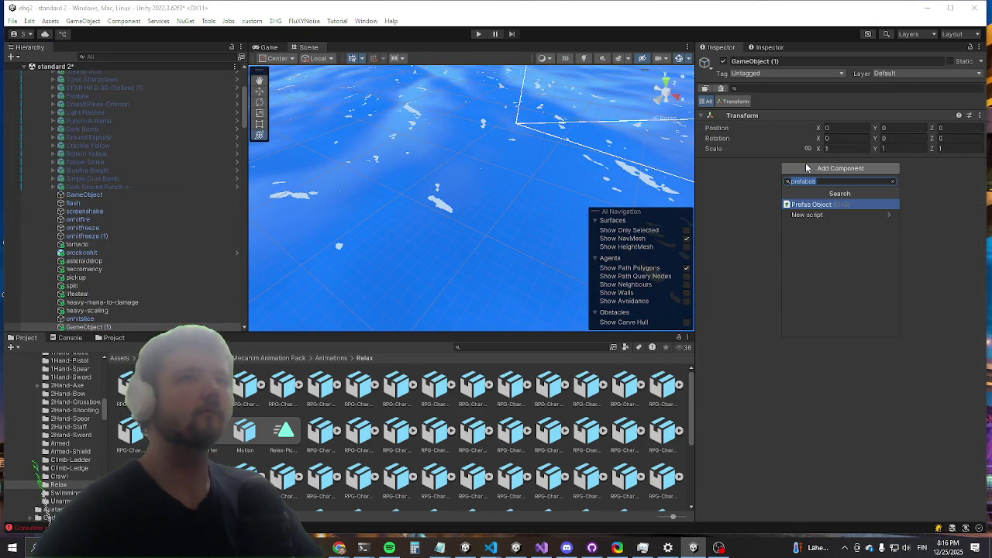
text(proppi)
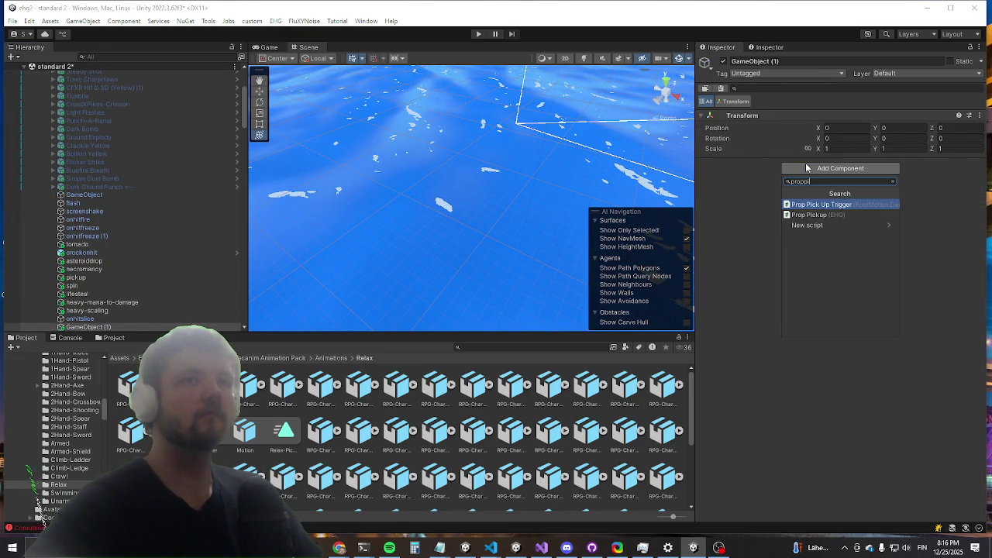
key(Return)
key(ctrl+z)
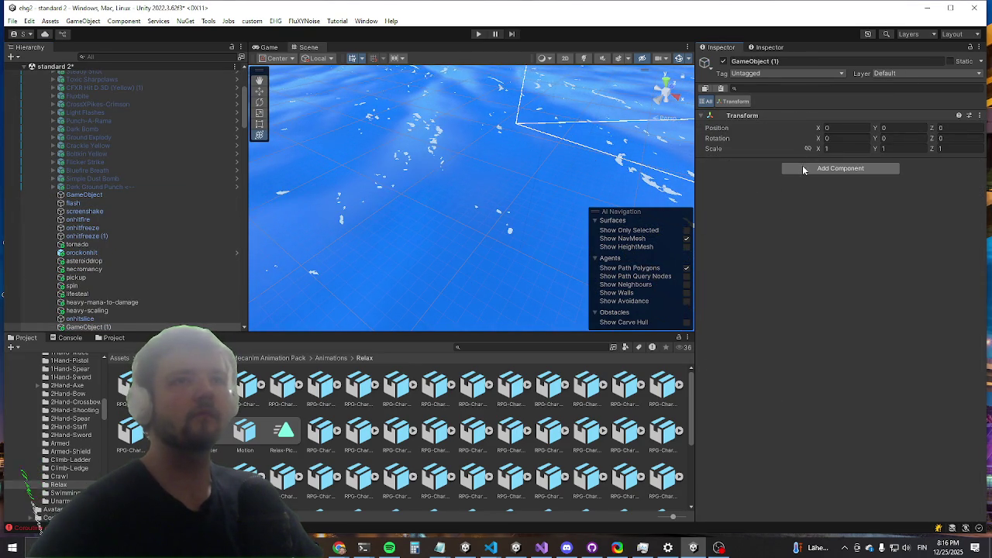
click(807, 168)
click(808, 216)
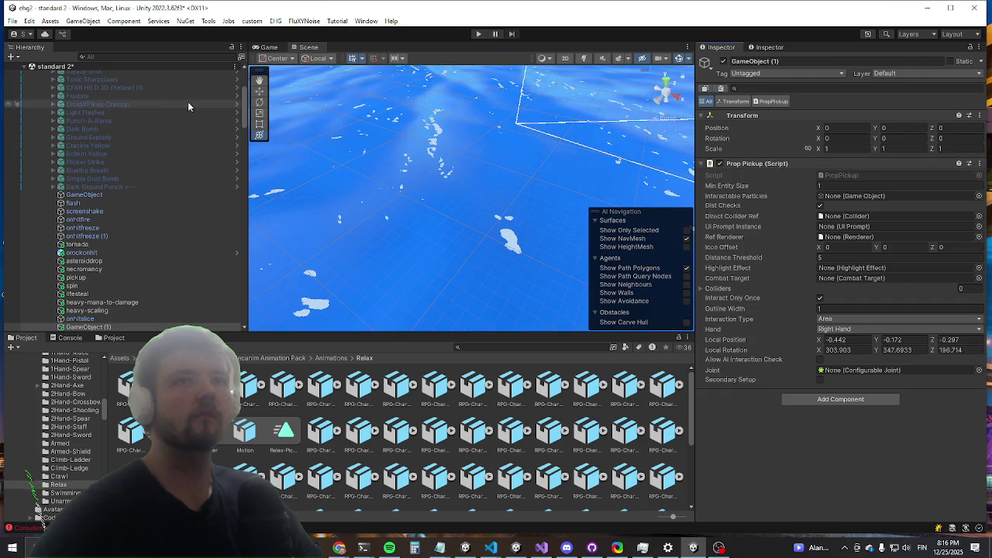
key(ctrl+z)
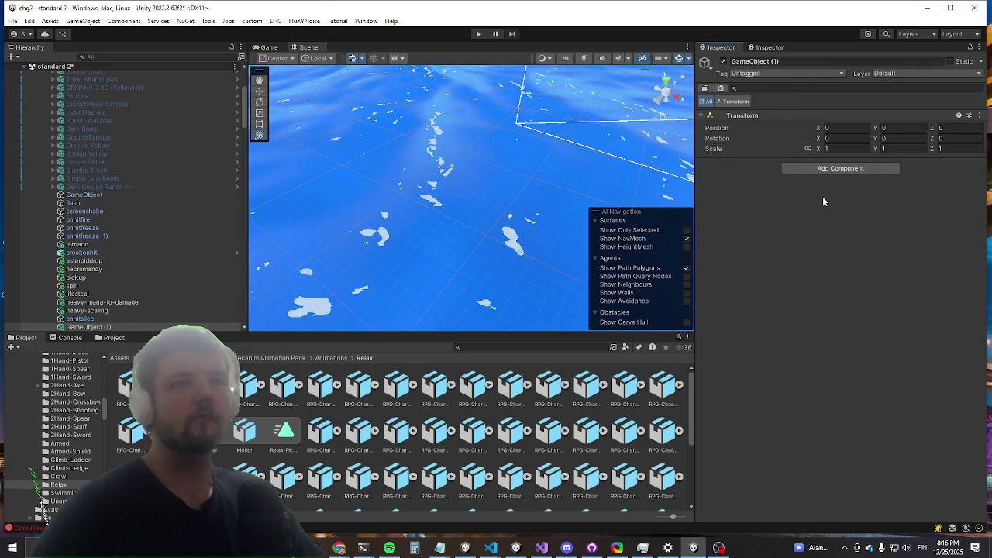
click(829, 169)
text(interacton)
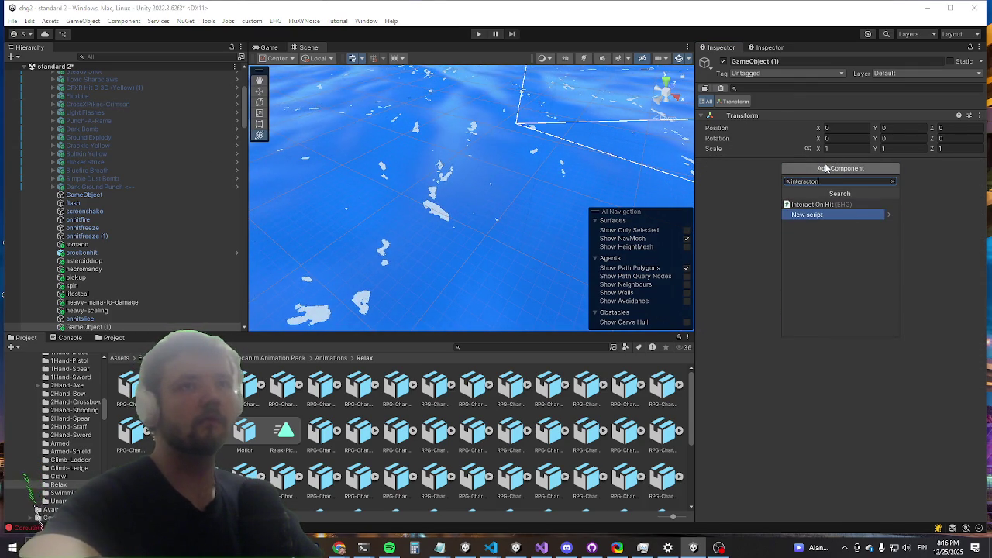
key(Up)
key(Return)
click(820, 185)
Step: Rename the new object to 'test pickup' and start Play mode
click(120, 327)
text(test pickup)
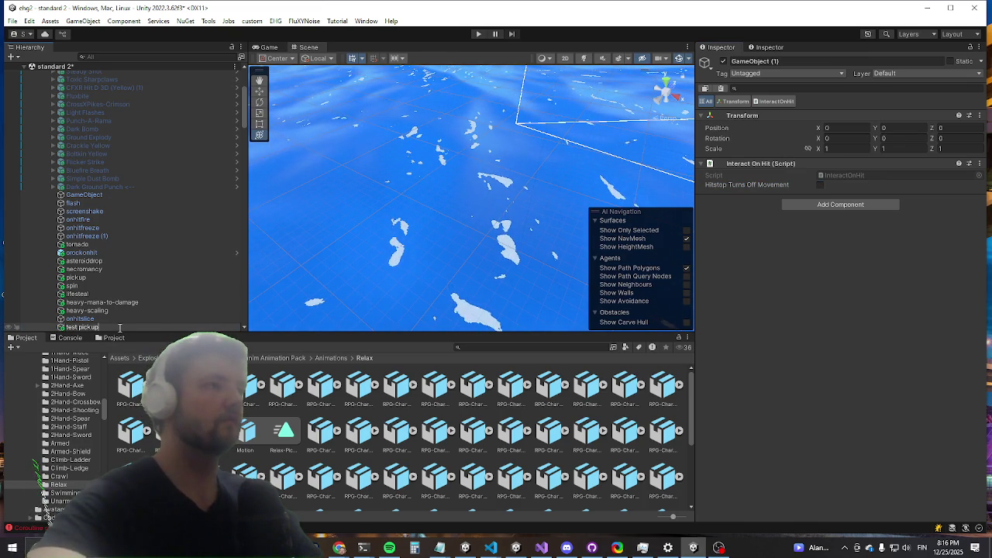
key(Return)
click(477, 34)
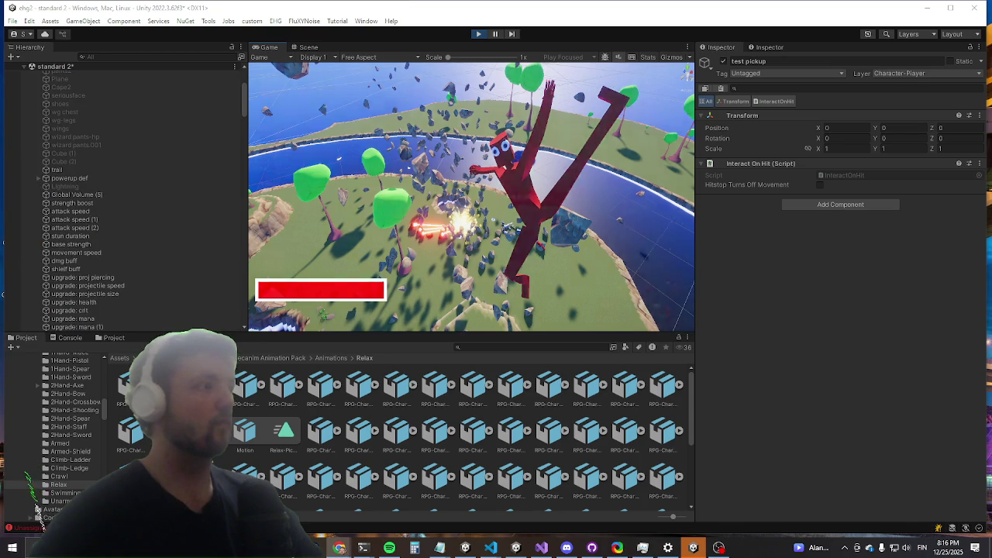
Step: Maximize the Game view and run the killwave and pauseai console commands
key(shift+space)
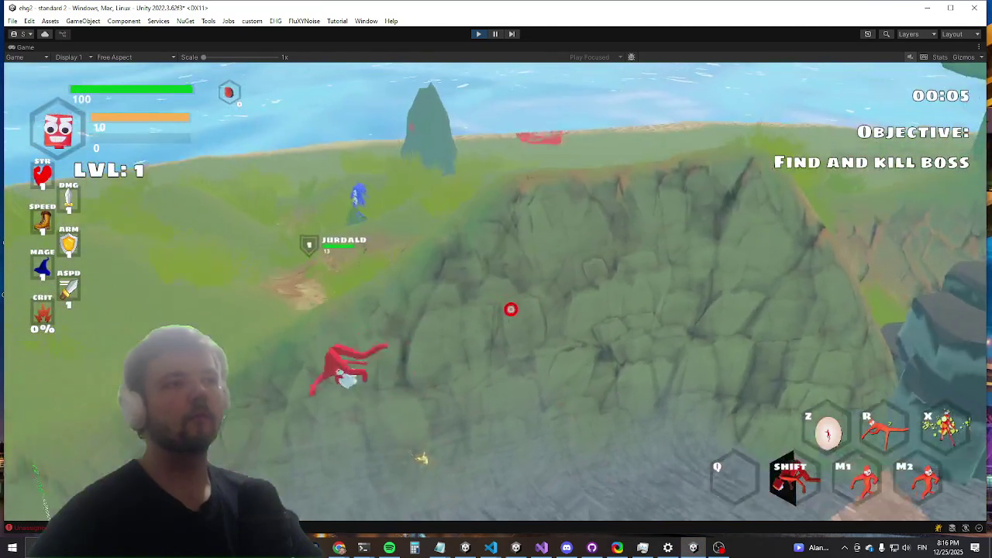
text(killwave)
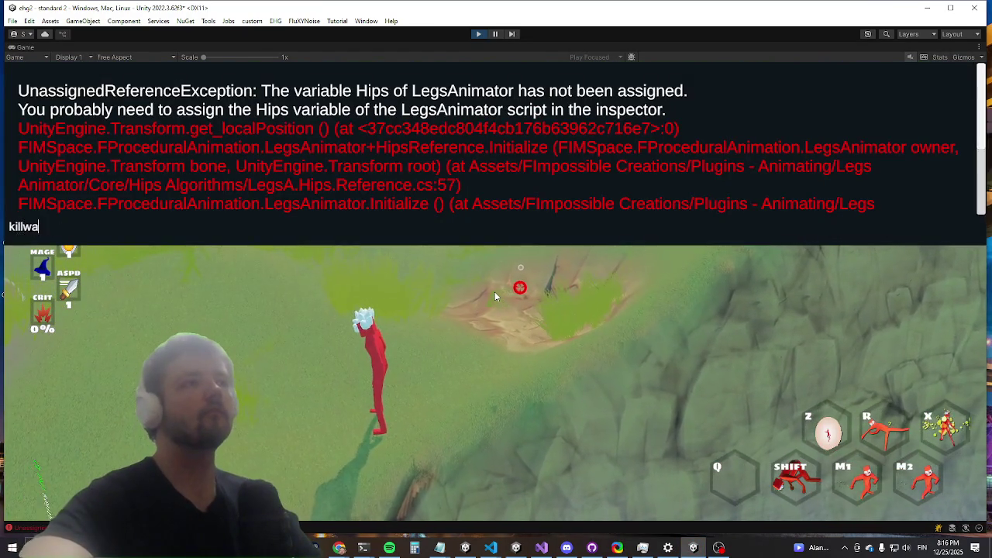
key(Return)
text(pauseai)
key(Return)
key(Escape)
Step: Run and attack around the rock, then un-maximize the Game view
key(w)
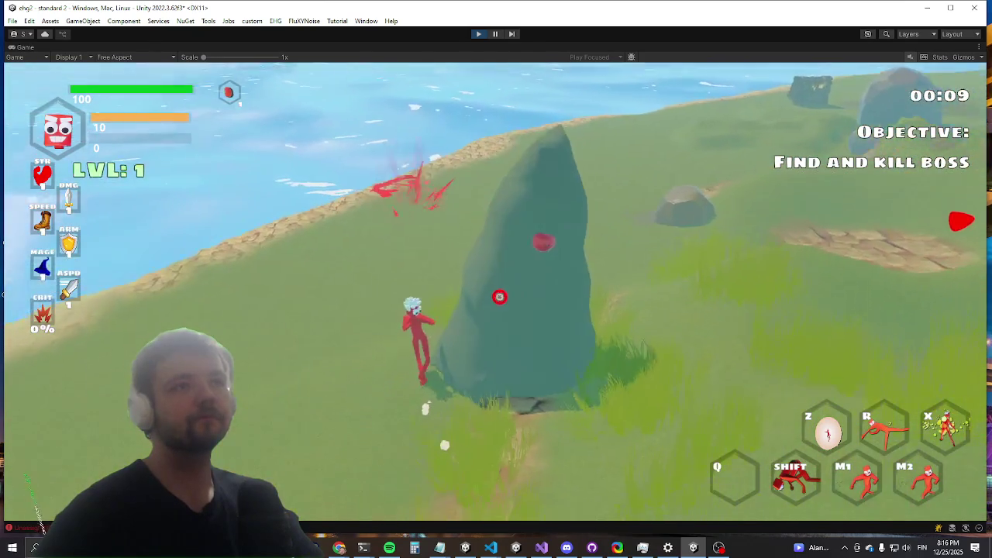
click(487, 299)
key(w)
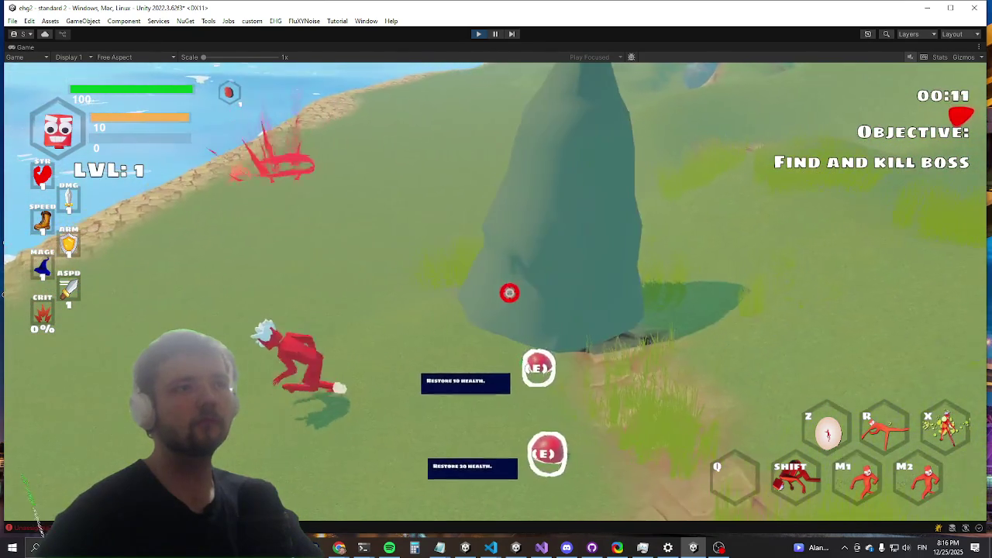
key(w)
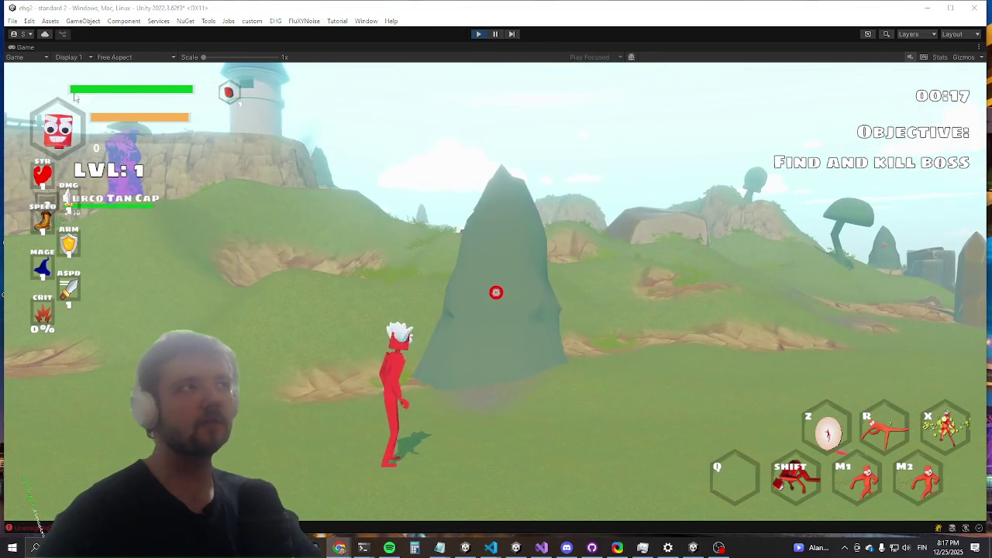
right_click(27, 48)
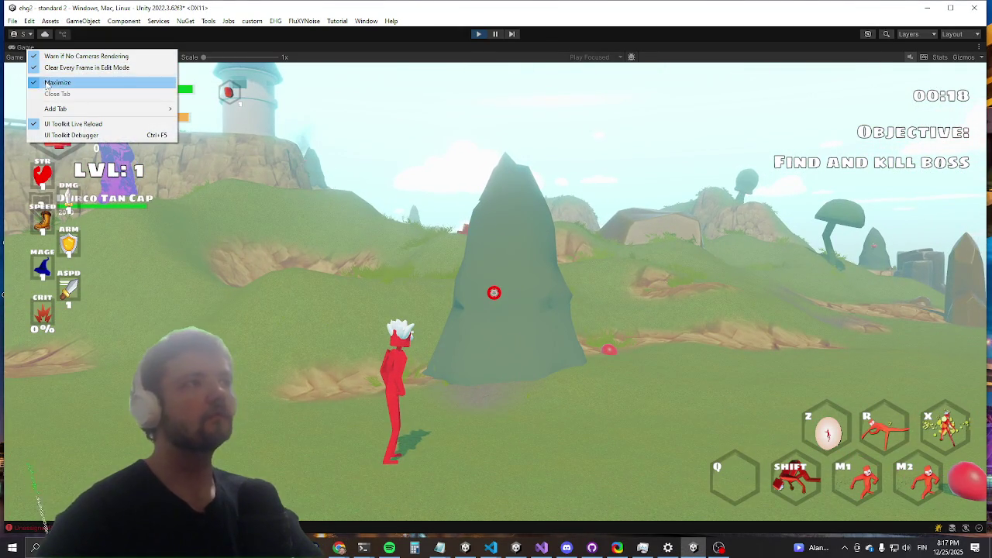
click(46, 83)
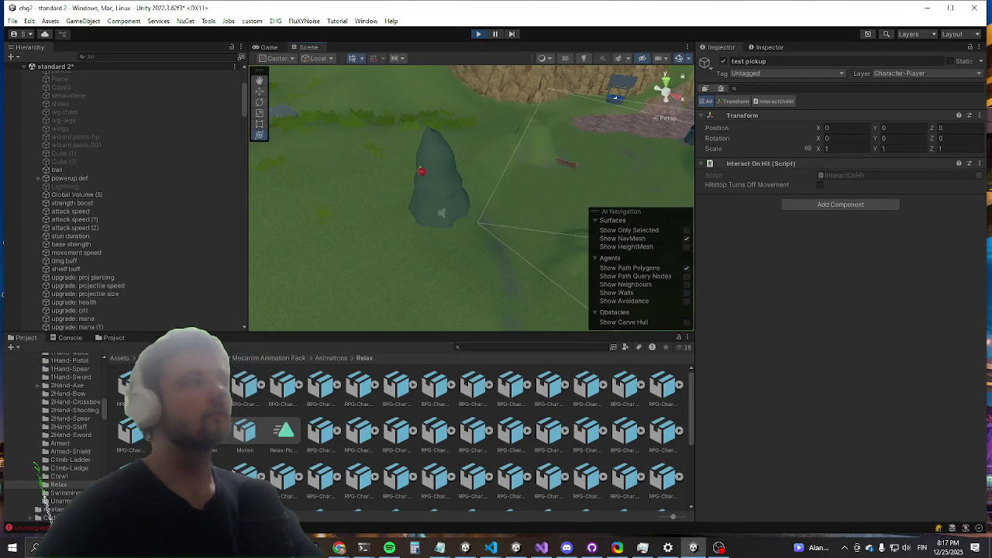
Step: Expand the pine tree's Configurable Joint and ping its Connected Body, hand.R
scroll(415, 198, down, 5)
scroll(372, 177, up, 3)
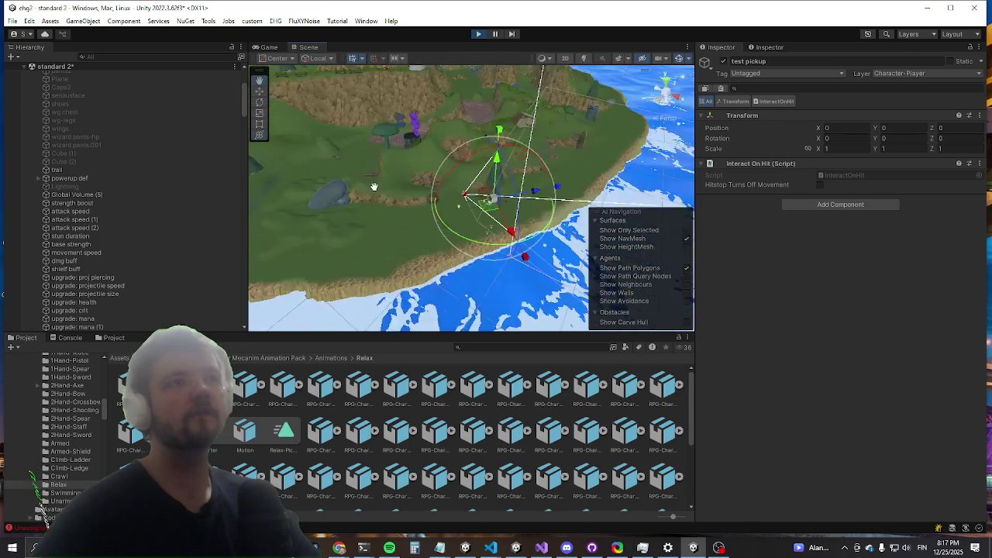
scroll(373, 187, up, 6)
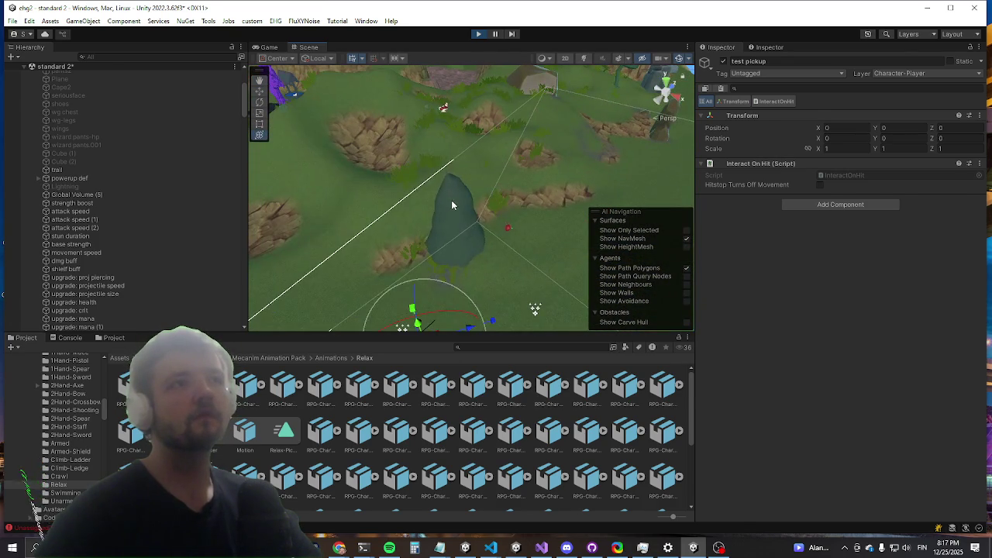
click(451, 204)
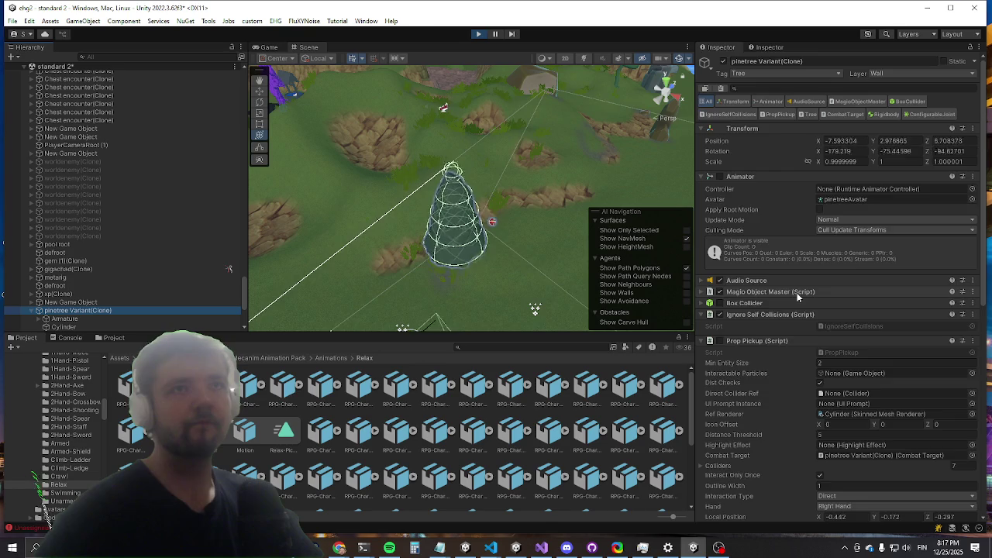
scroll(784, 286, down, 10)
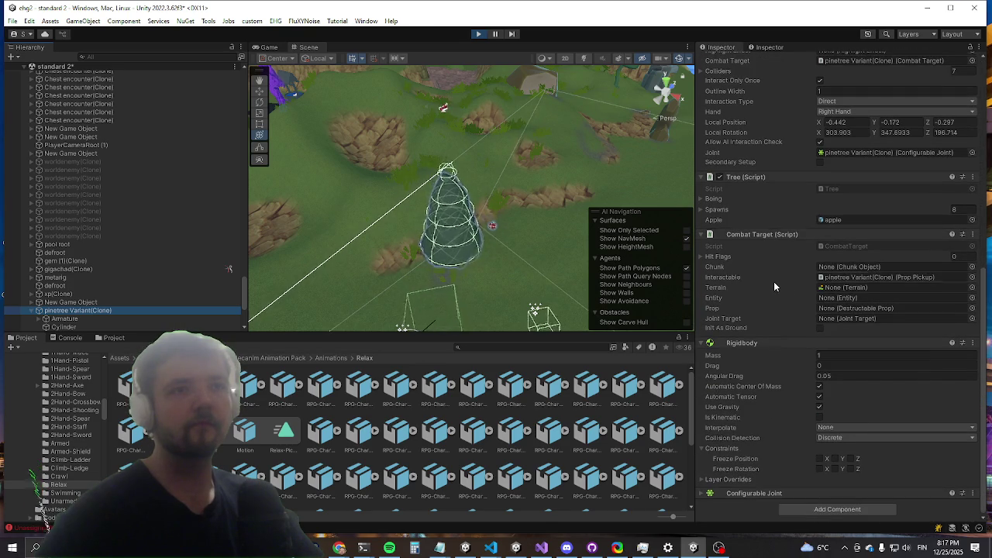
click(730, 493)
scroll(784, 355, down, 4)
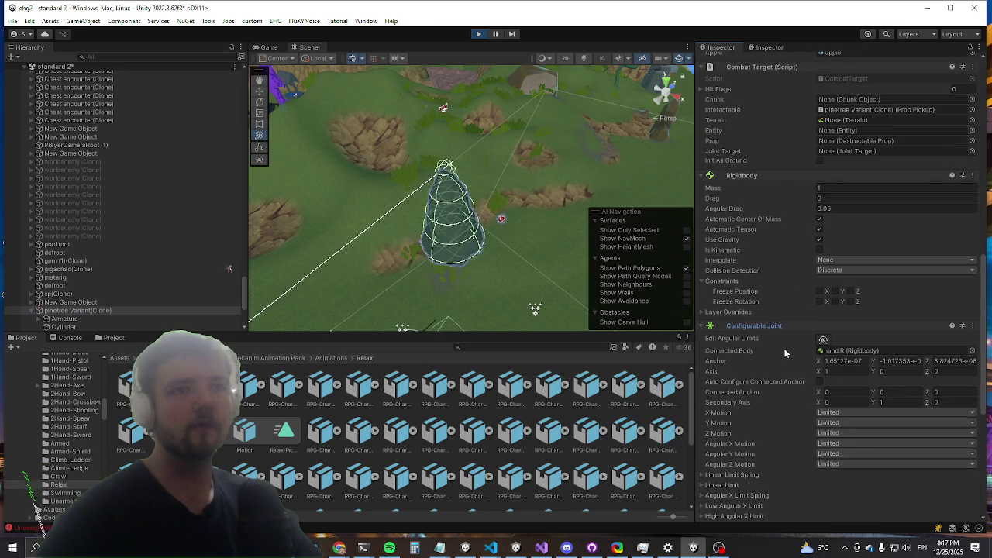
click(852, 351)
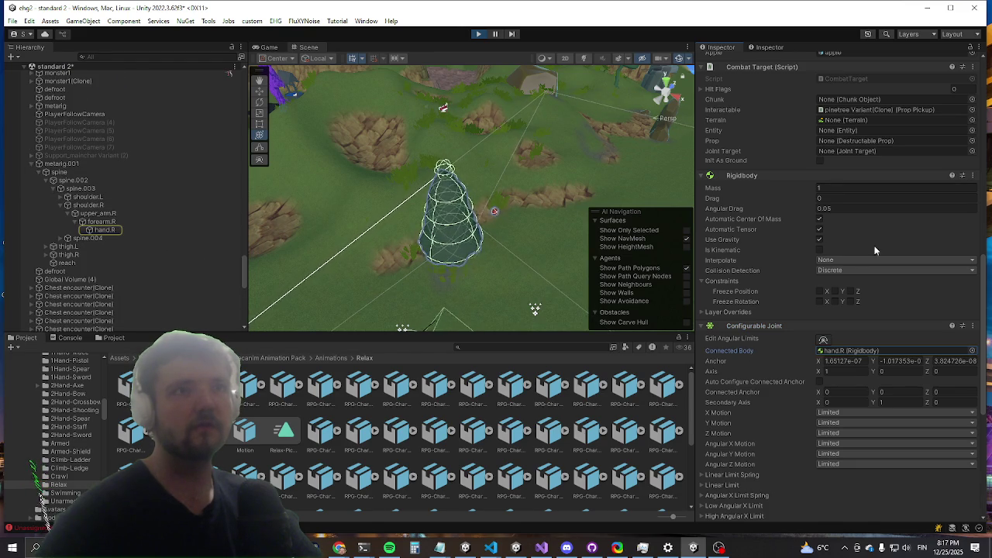
Step: Collapse the tree's Prop Pickup and Combat Target components, then select its Armature
scroll(559, 233, down, 3)
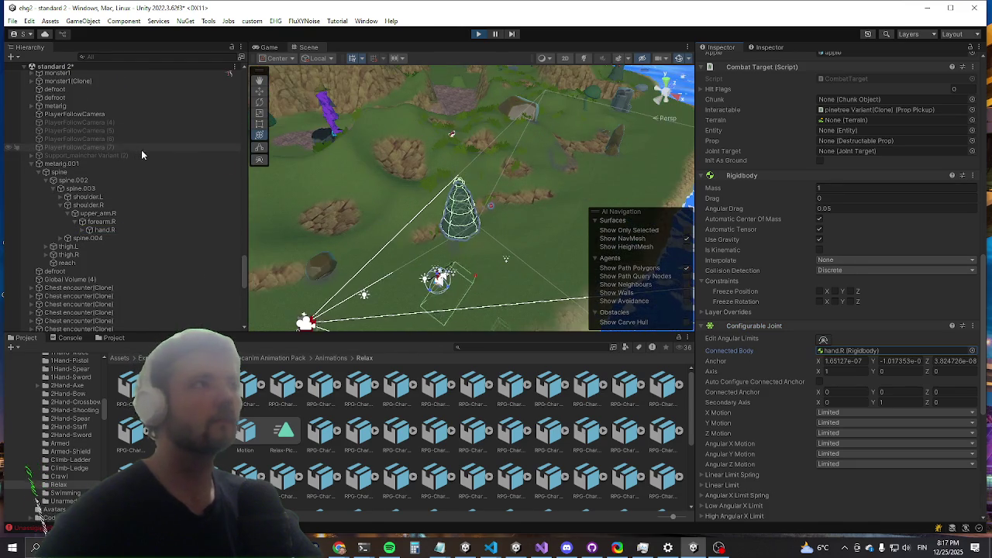
scroll(432, 239, up, 5)
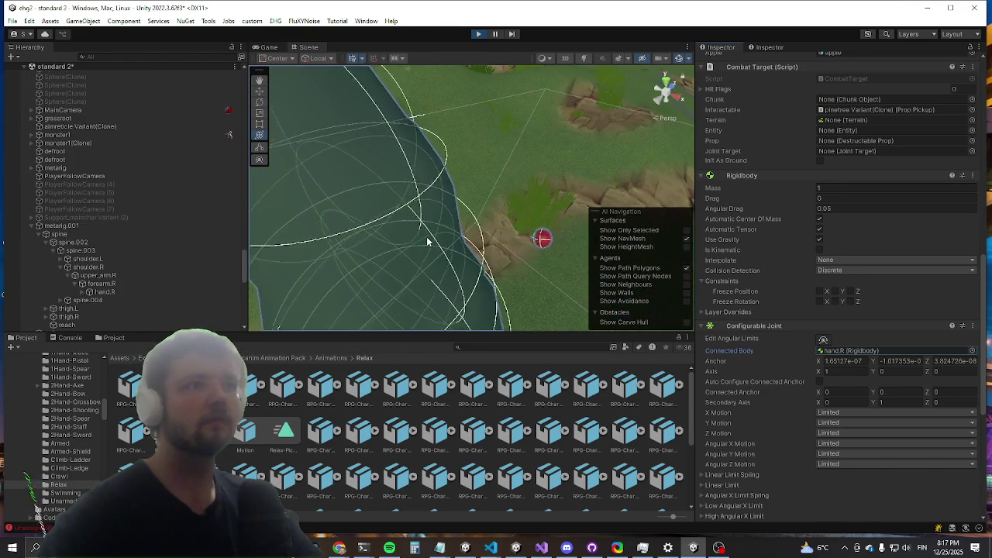
click(428, 242)
click(81, 310)
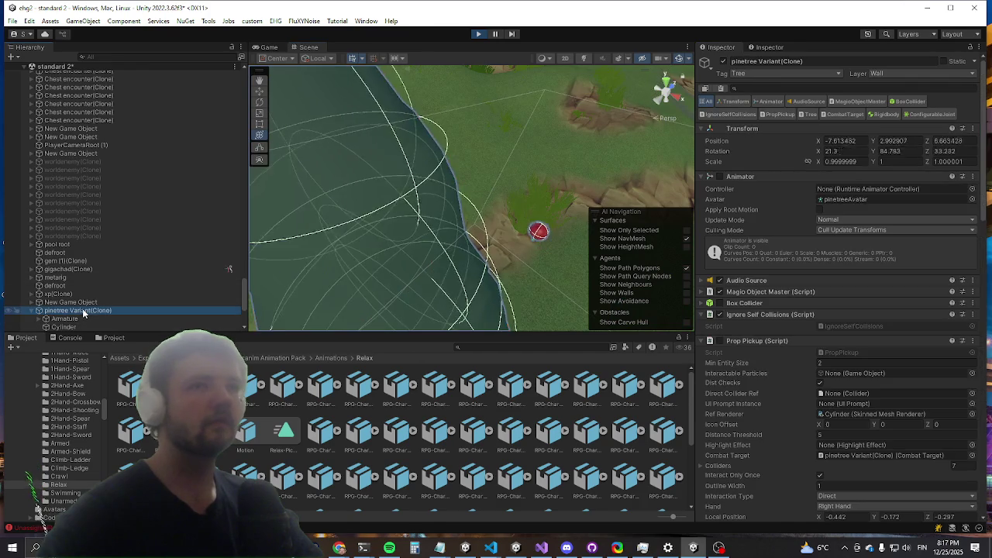
scroll(727, 289, down, 5)
click(735, 232)
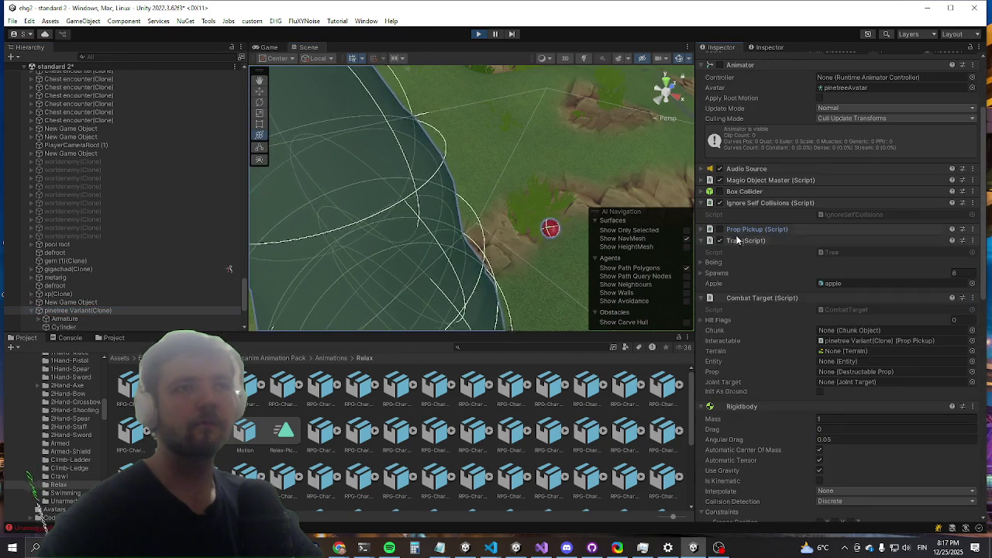
click(747, 299)
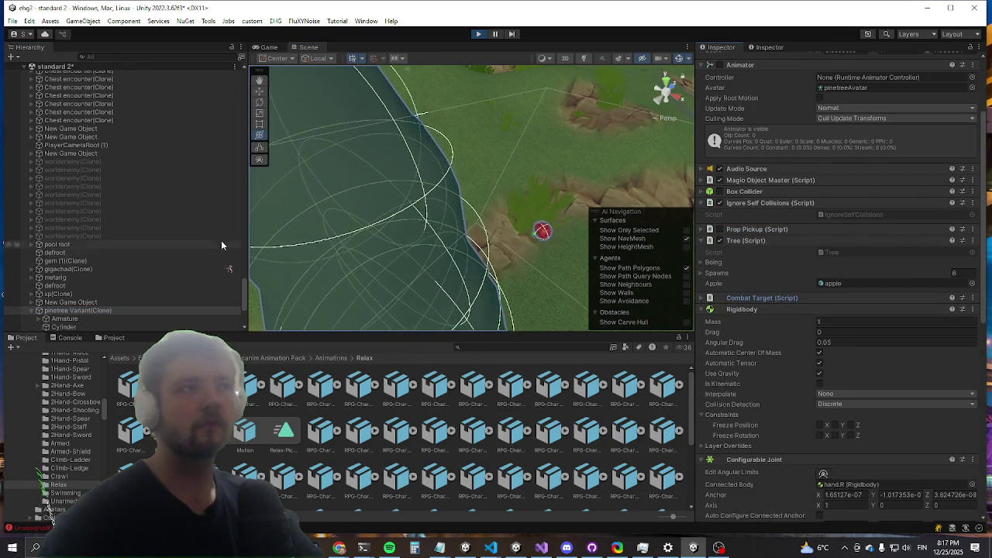
scroll(219, 247, down, 2)
click(81, 288)
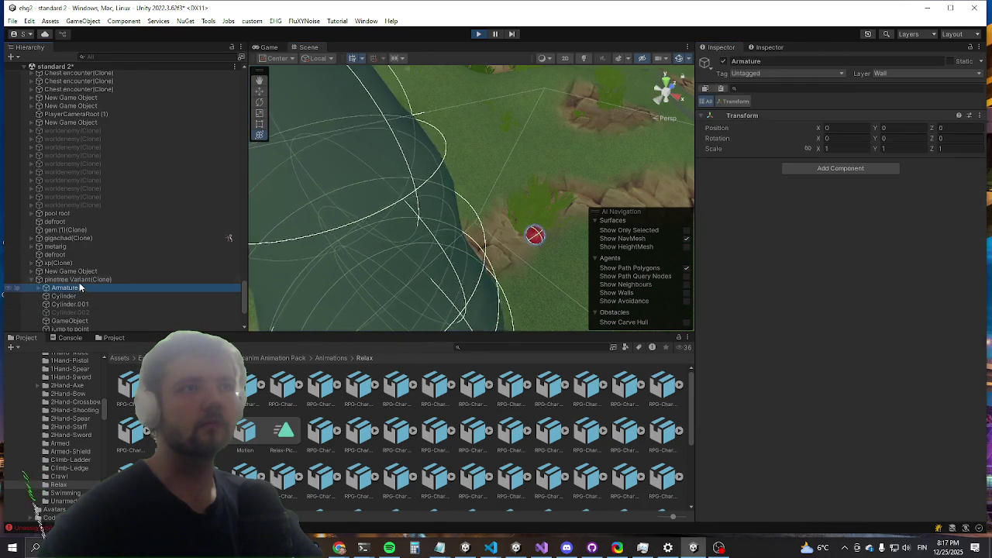
Step: Check the tree's Bone and Bone.001 objects, then return to pinetree Variant(Clone)
click(78, 280)
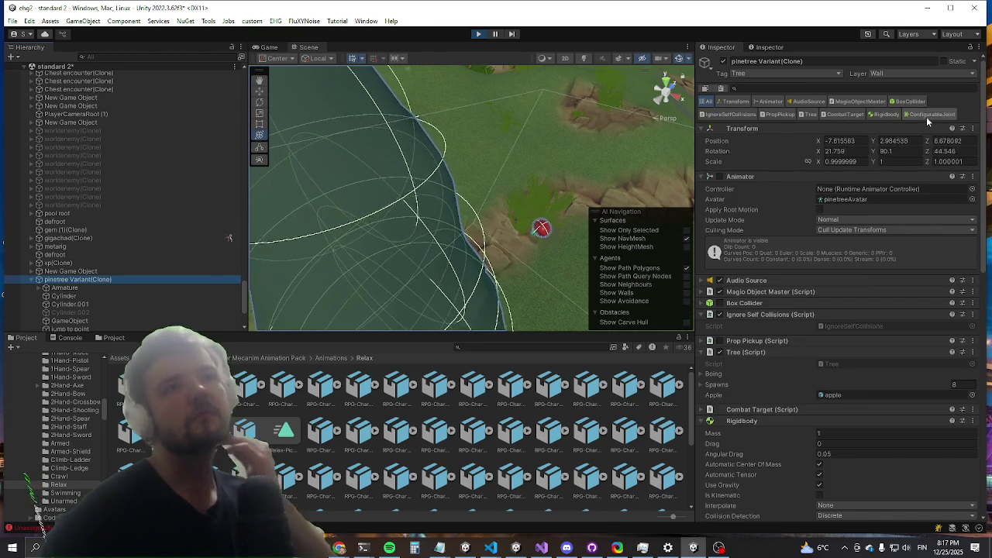
scroll(902, 115, down, 10)
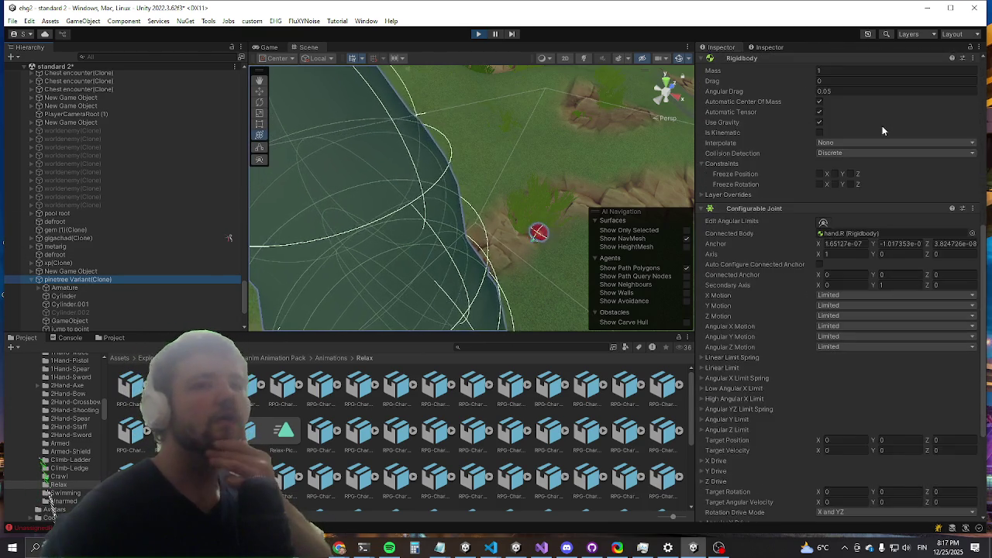
scroll(882, 125, up, 3)
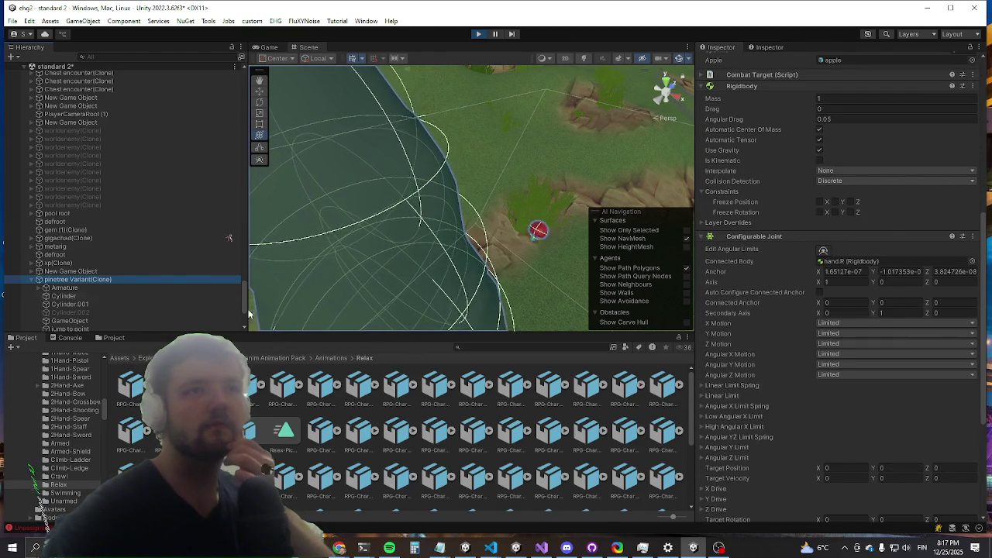
click(54, 298)
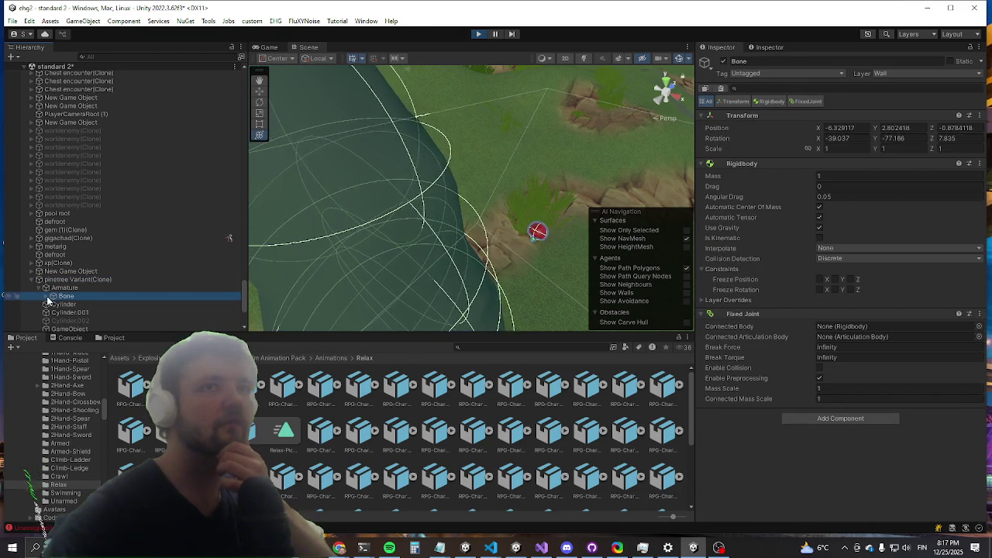
click(71, 304)
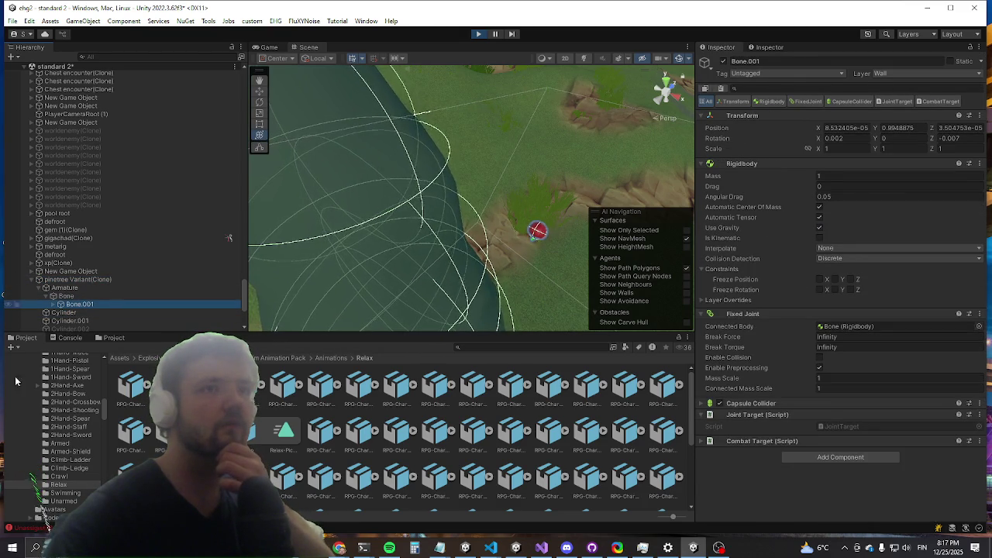
click(67, 280)
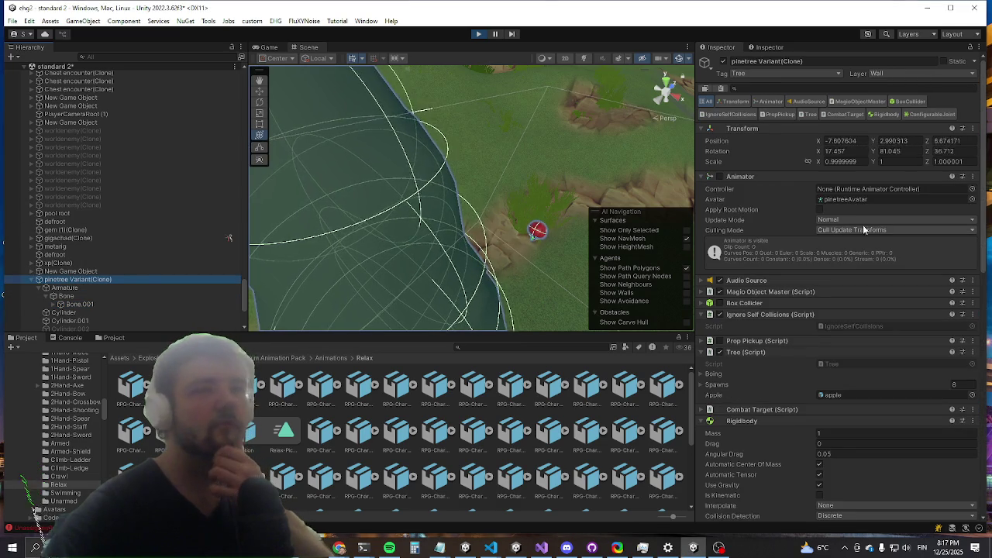
scroll(852, 220, down, 10)
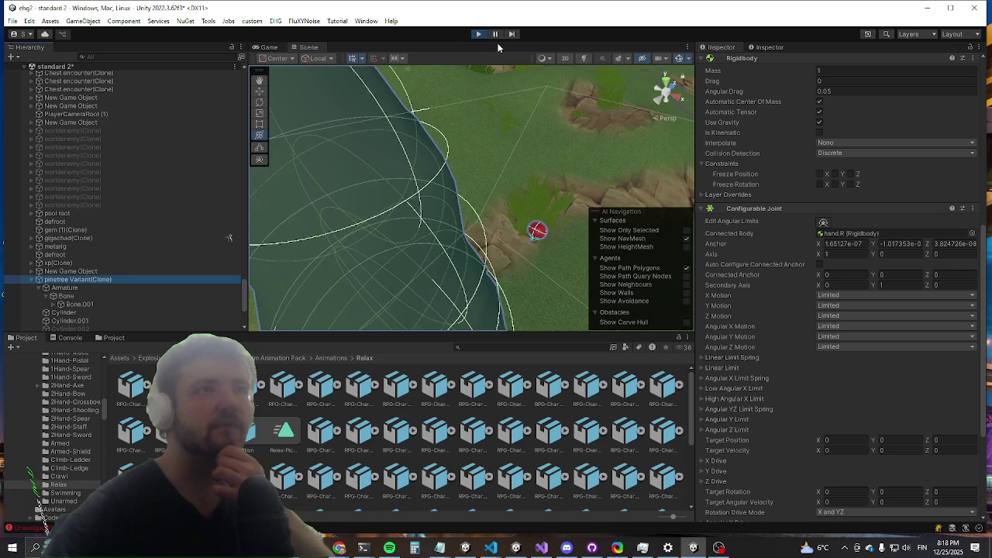
Step: Set the Configurable Joint's X, Y and Z Motion to Locked
click(883, 295)
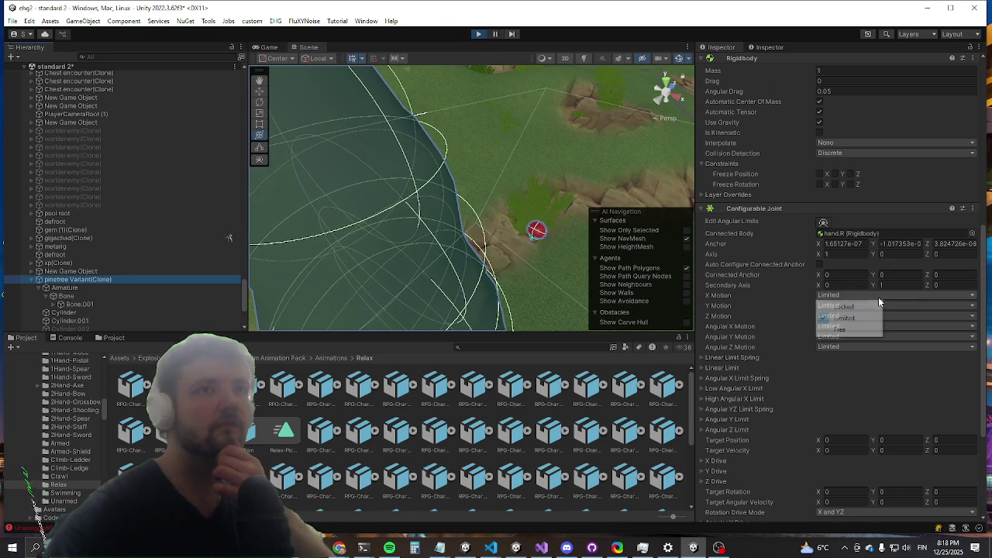
click(851, 307)
click(849, 305)
click(848, 317)
click(847, 316)
click(846, 328)
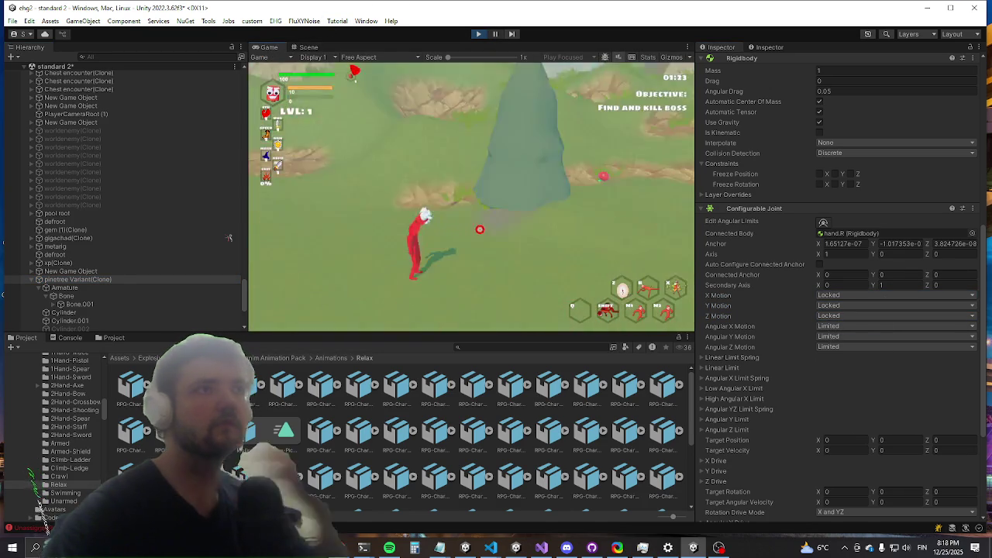
Step: Move the character around in Play mode to test picking up the tree
key(w)
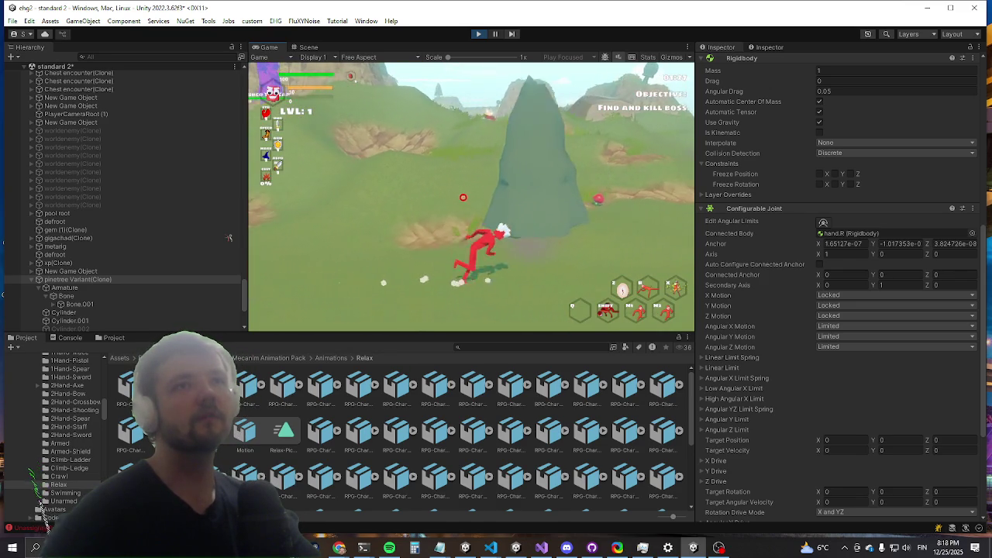
key(super)
key(super)
scroll(786, 332, down, 5)
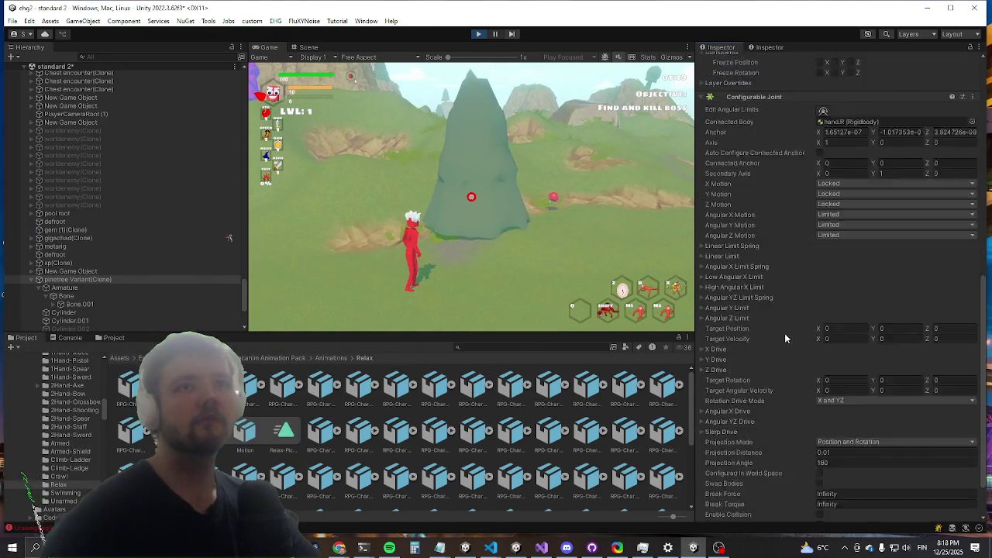
scroll(769, 324, up, 5)
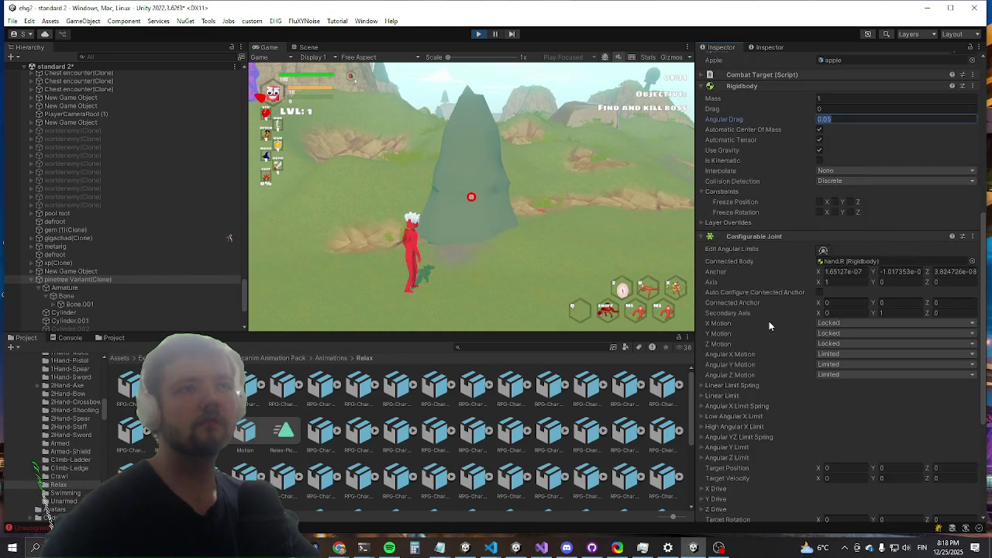
scroll(768, 324, down, 4)
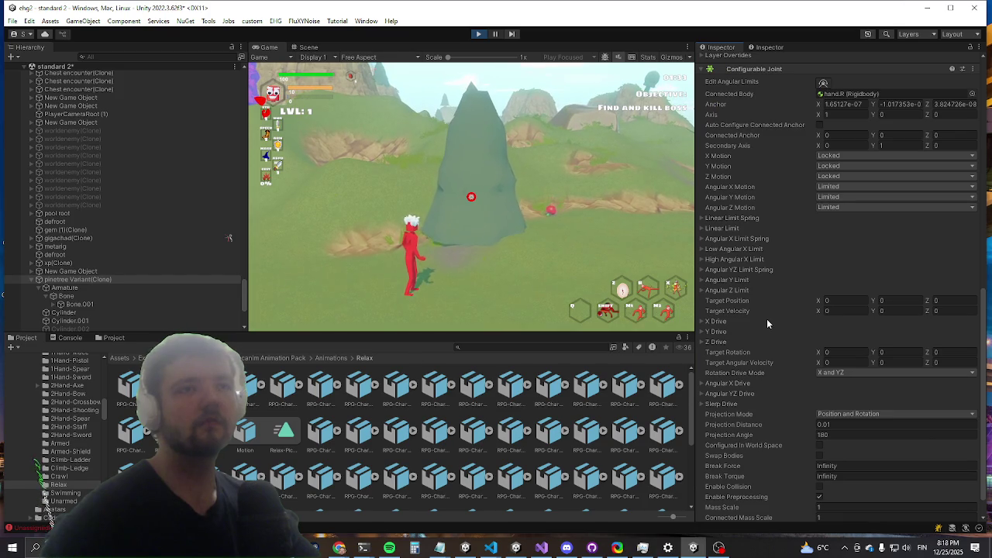
scroll(767, 324, up, 15)
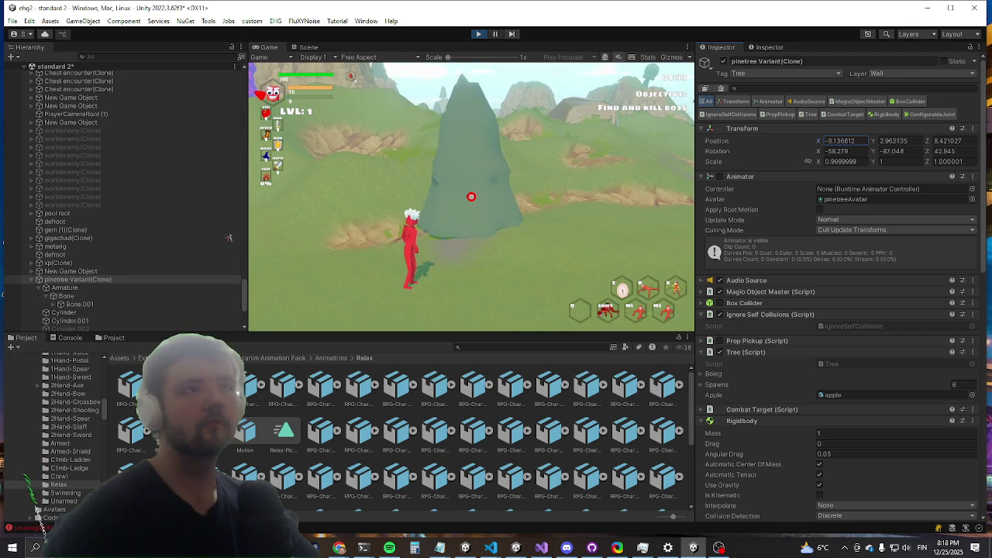
Step: Add a new Cube object to the scene, keeping the name Cube
right_click(93, 285)
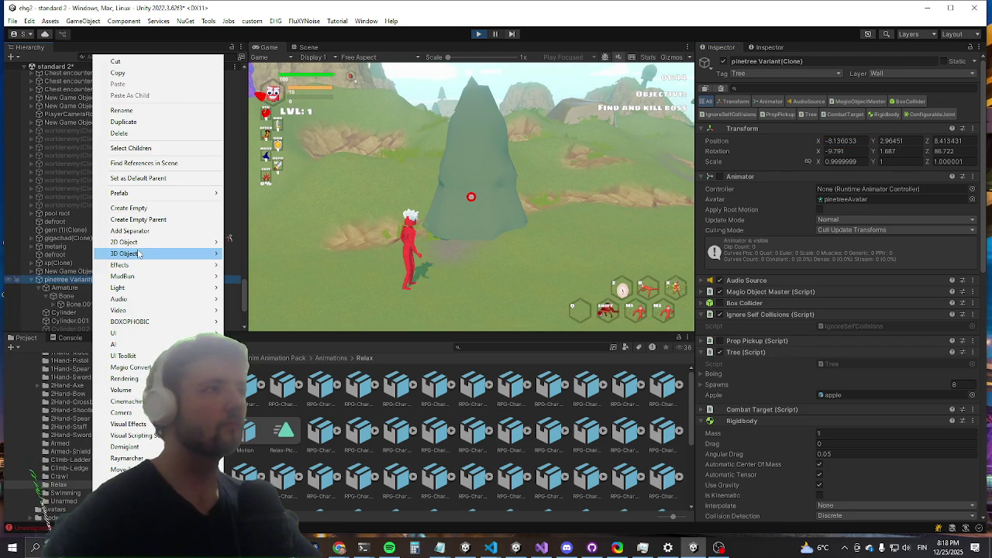
mouse_move(174, 253)
click(245, 255)
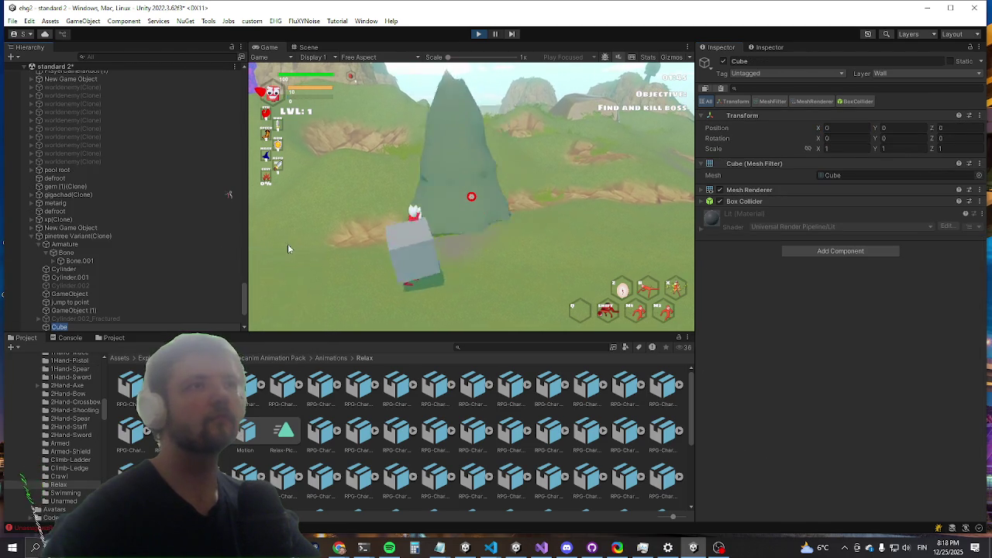
key(Return)
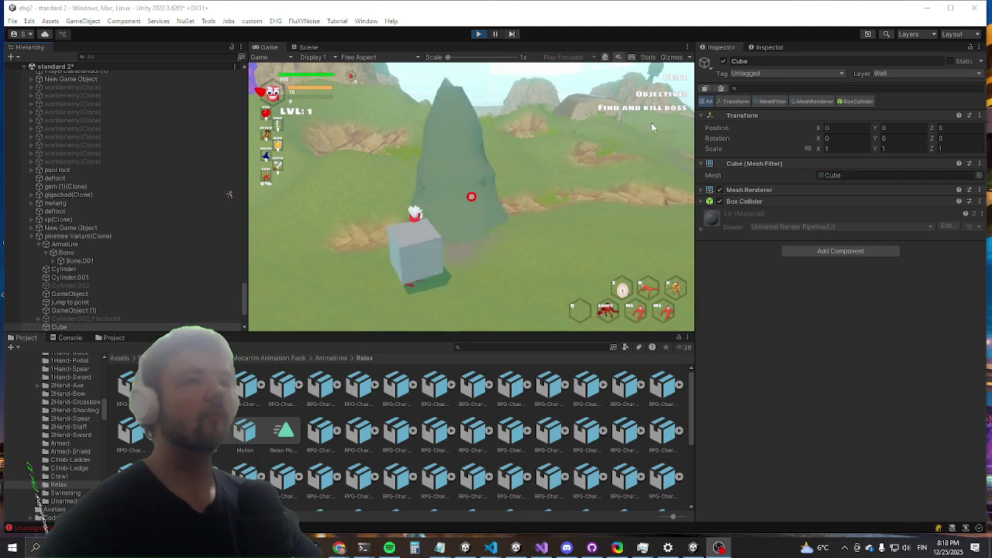
Step: Check the tree's Bone, then remove the Configurable Joint from pinetree Variant(Clone)
click(65, 253)
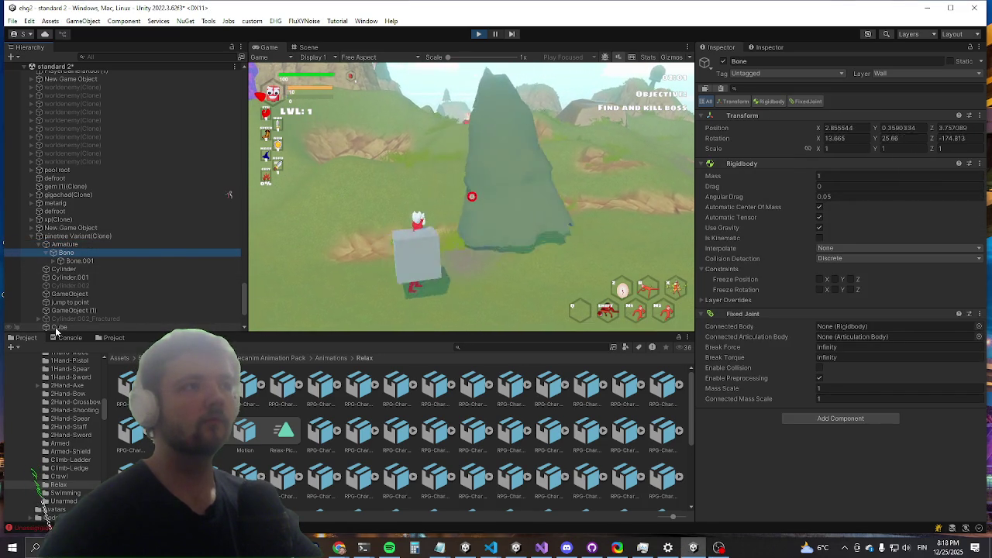
click(70, 236)
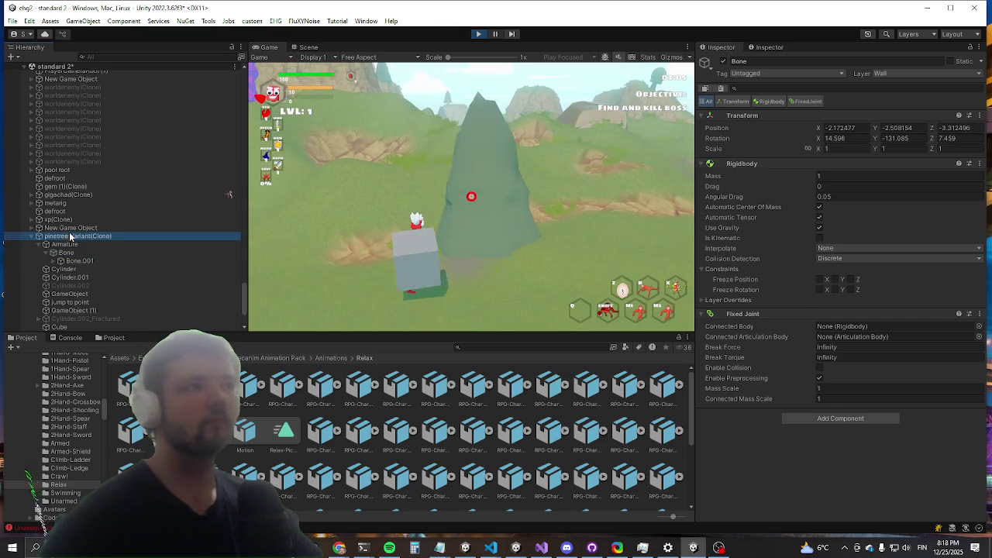
scroll(859, 279, down, 5)
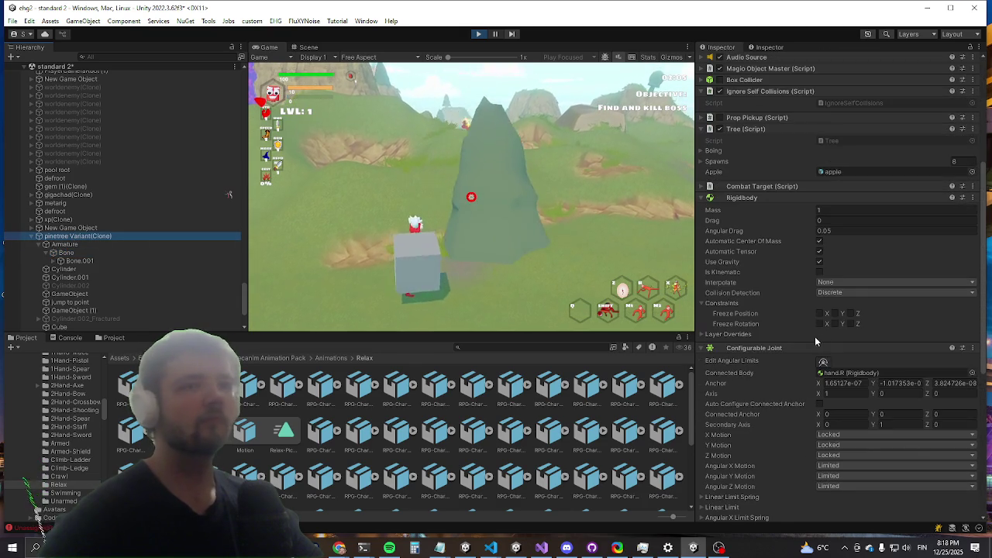
right_click(751, 349)
click(784, 366)
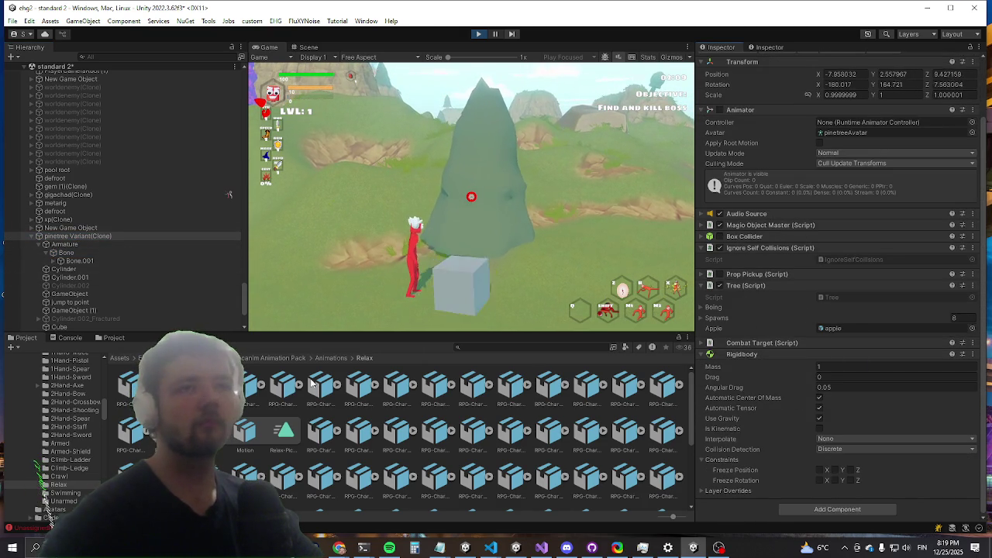
Step: Remove the Rigidbody component from the pinetree Variant(Clone)
right_click(751, 359)
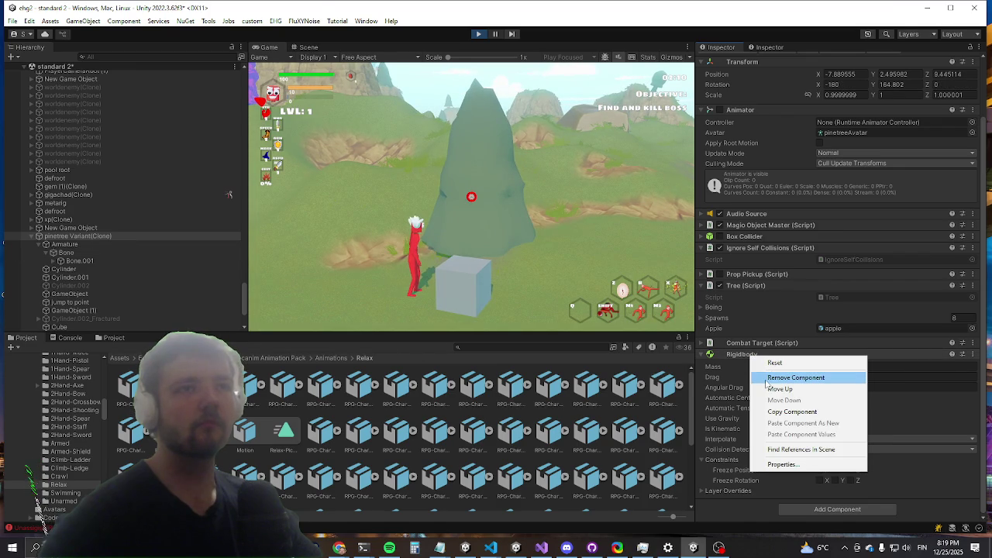
click(771, 378)
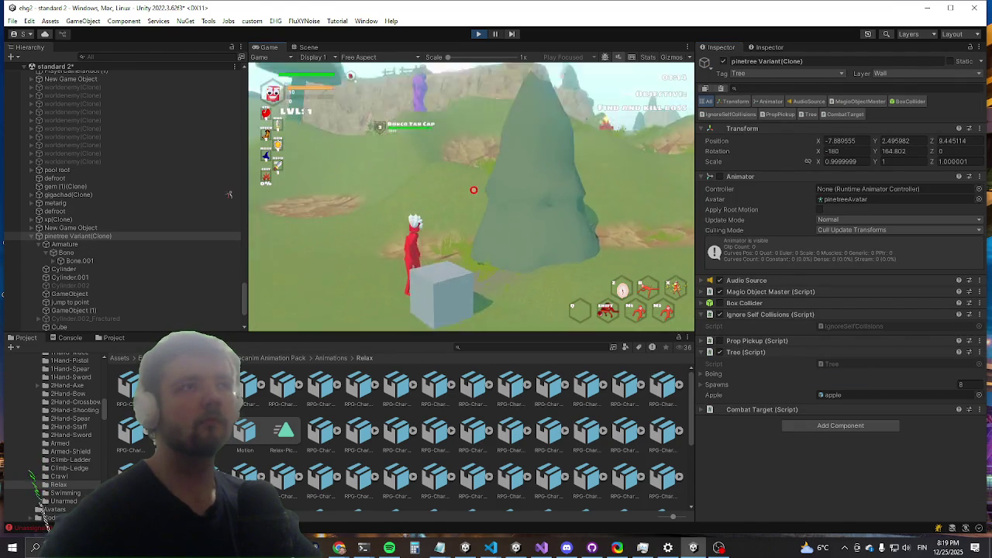
scroll(228, 194, up, 1)
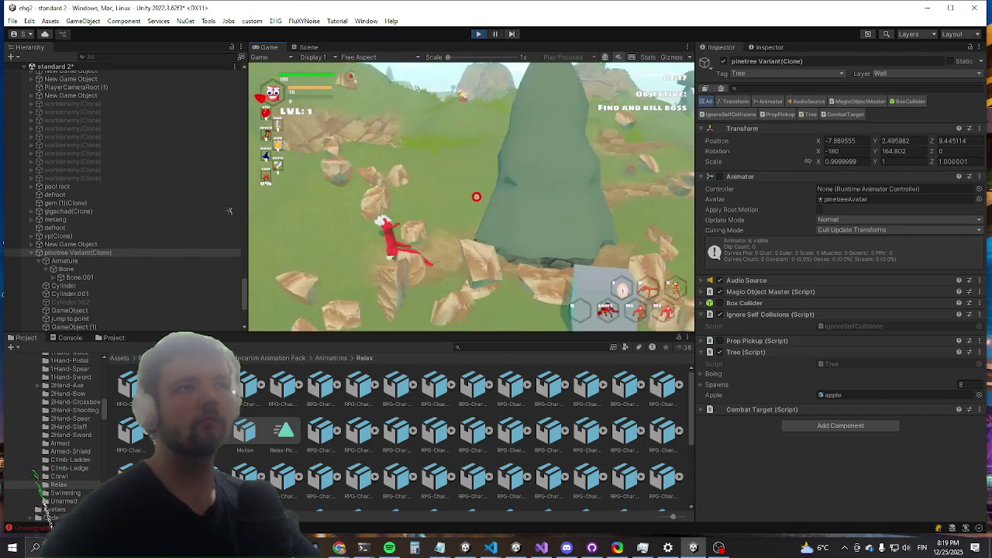
scroll(229, 206, down, 1)
scroll(229, 202, up, 1)
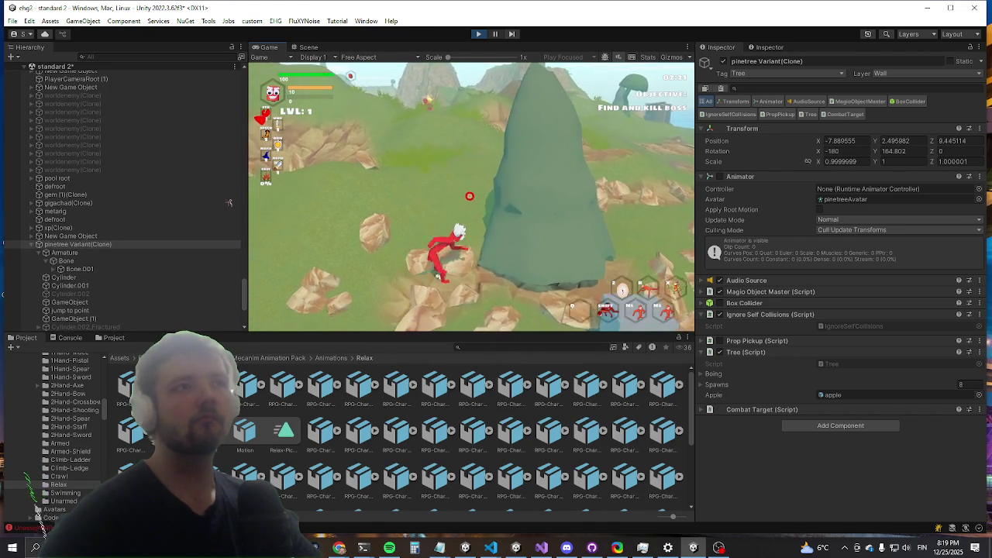
key(super)
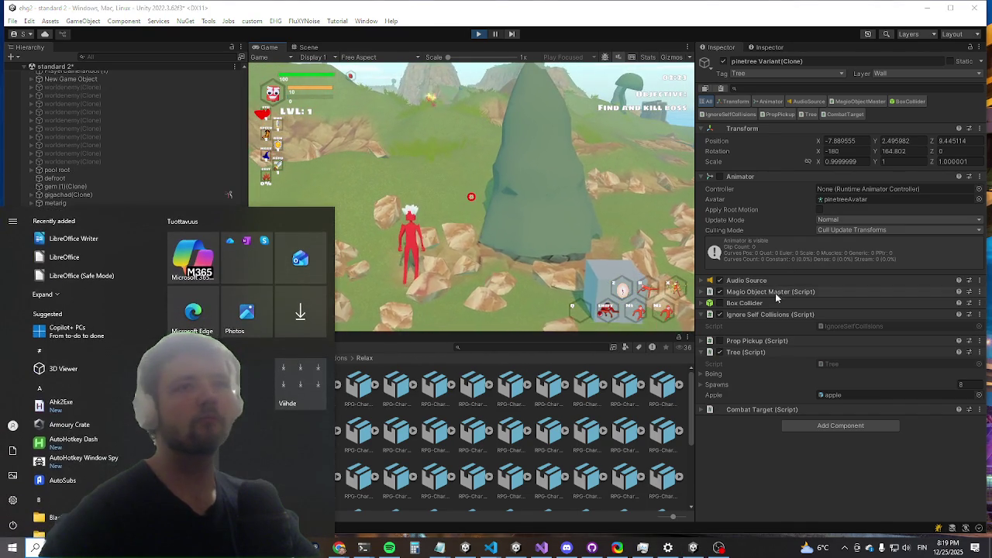
key(super)
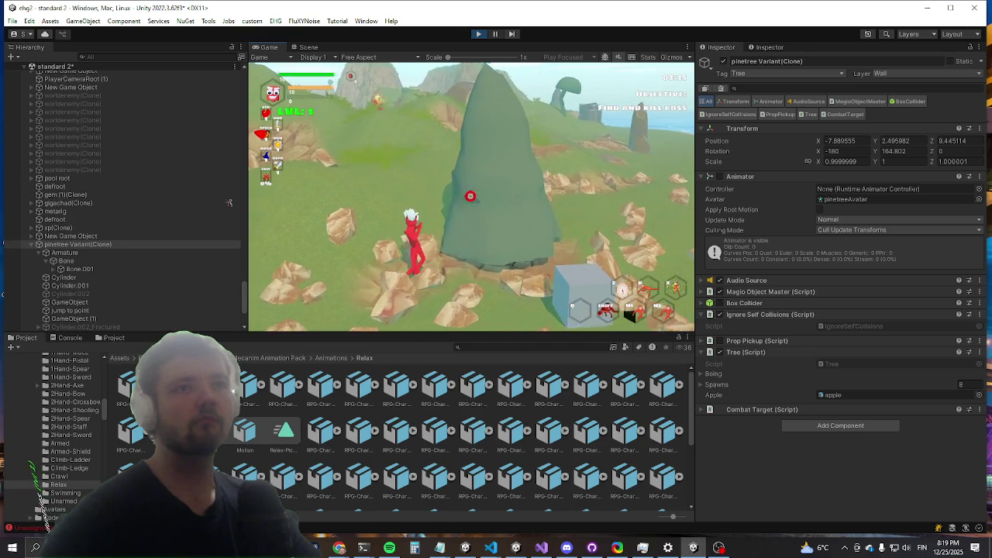
Step: Playtest with a few attacks, then run the character across the field to the tall tree and kick it
right_click(229, 205)
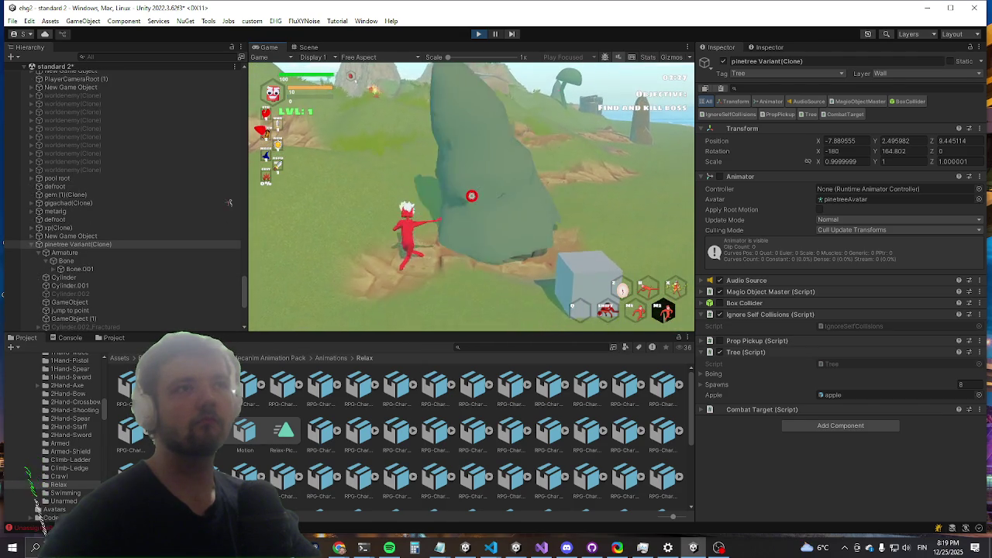
right_click(229, 203)
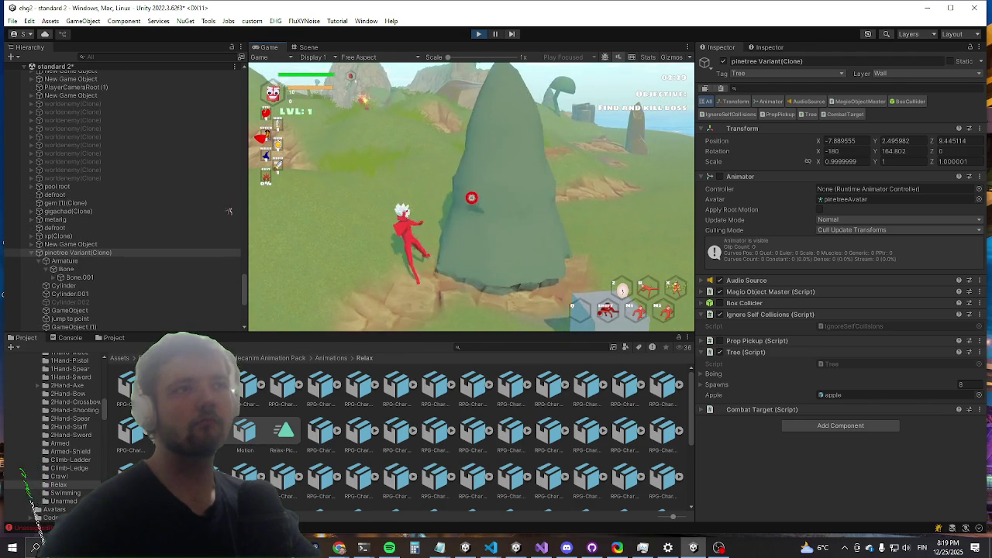
click(228, 211)
key(w)
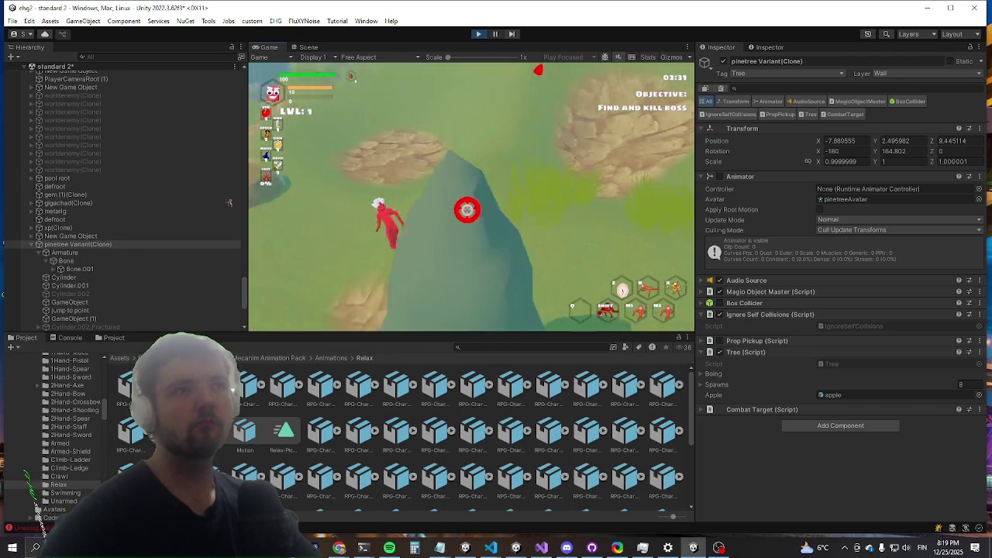
key(w)
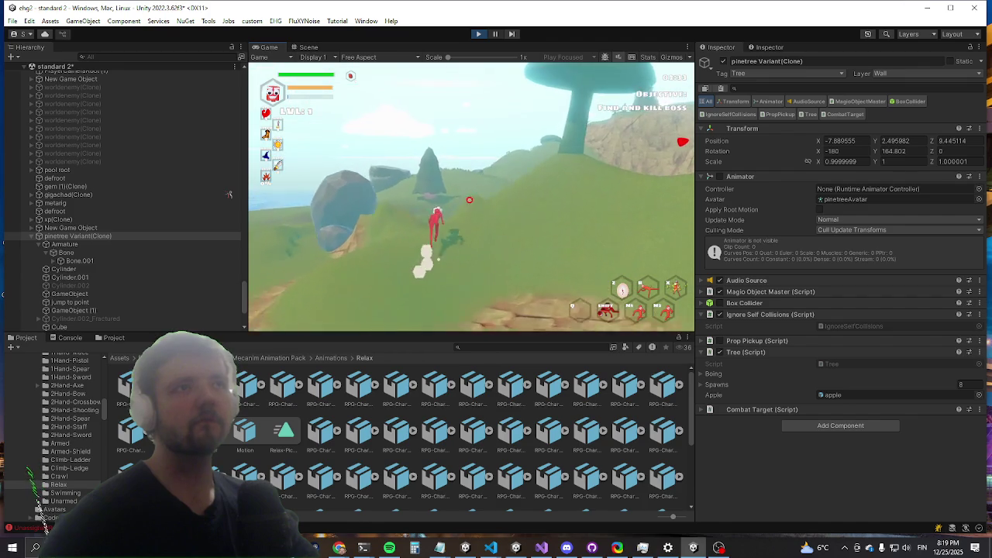
key(w)
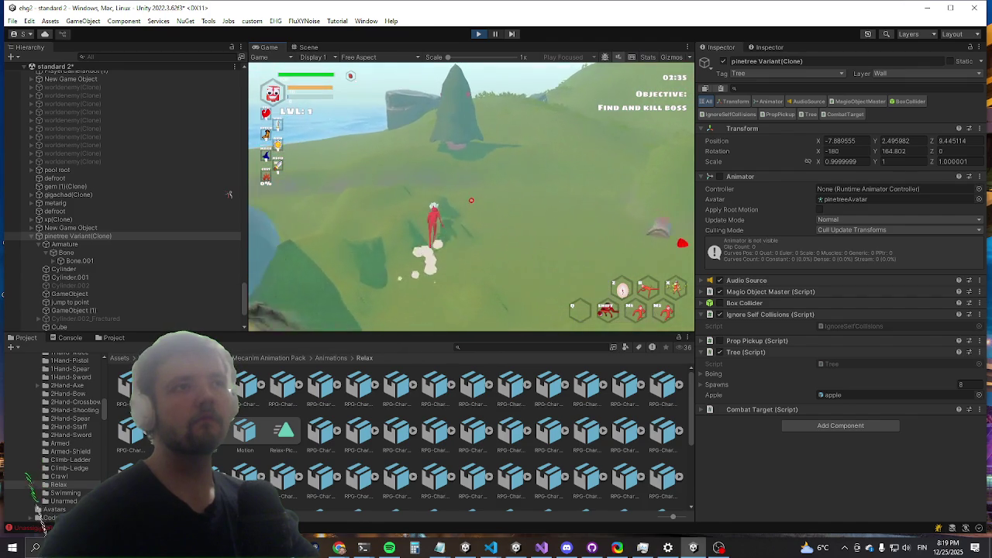
key(w)
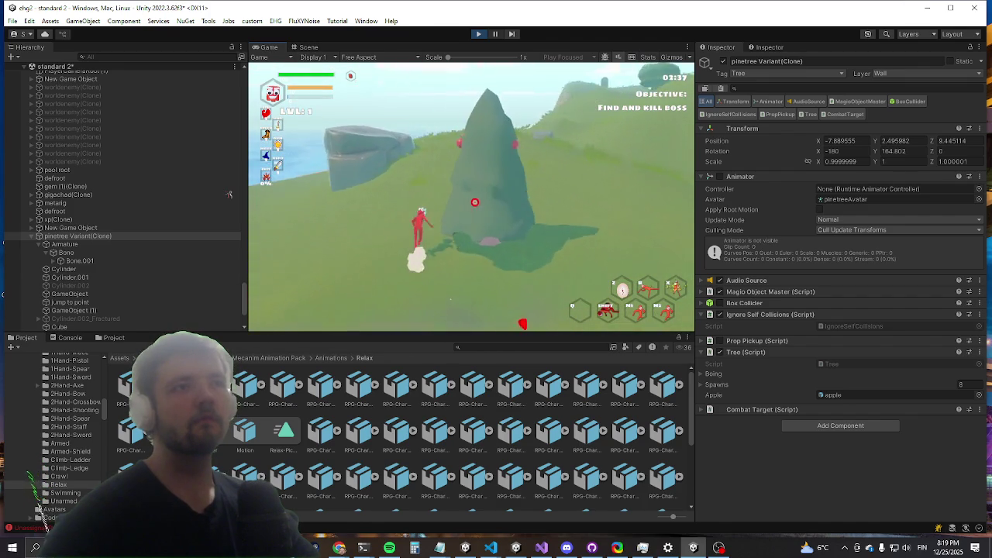
key(w)
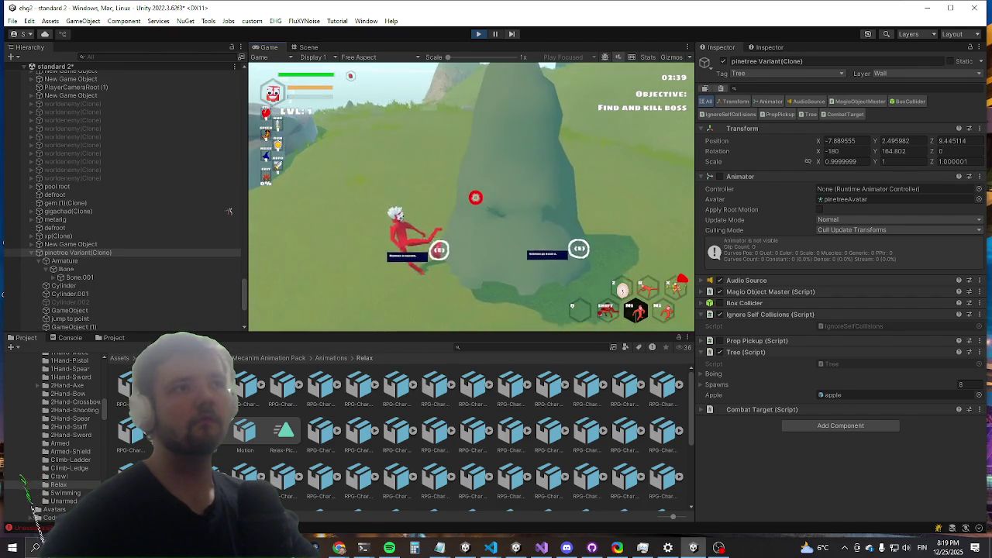
key(super)
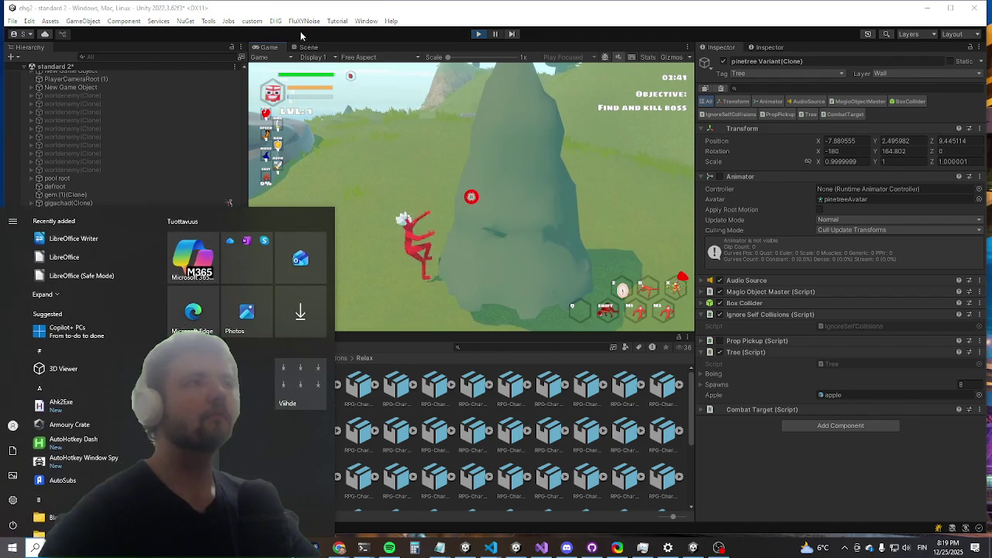
key(super)
click(286, 47)
Step: Select the tree's Cylinder mesh, then its parent pinetree Variant(Clone) in the Hierarchy
scroll(428, 183, down, 5)
scroll(395, 236, up, 5)
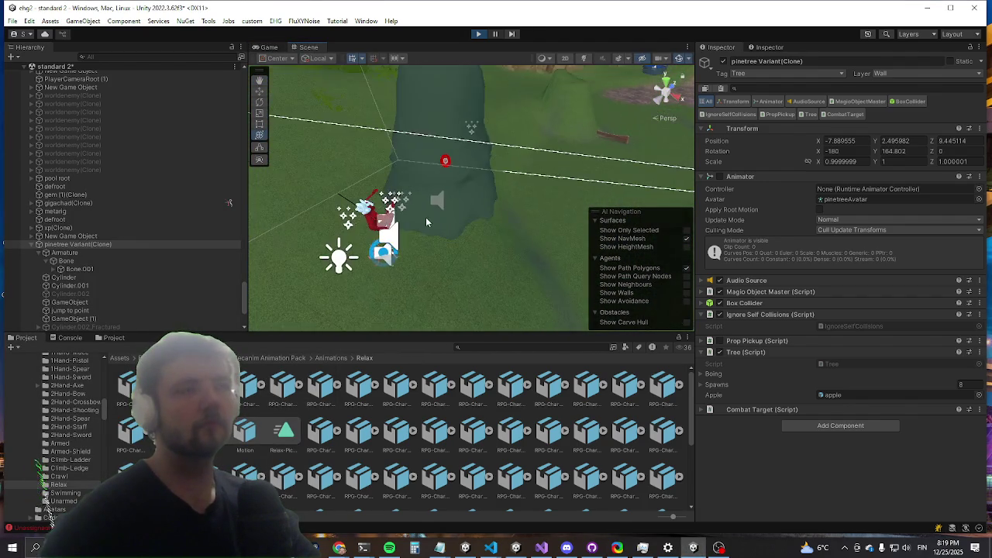
click(459, 163)
scroll(86, 216, up, 3)
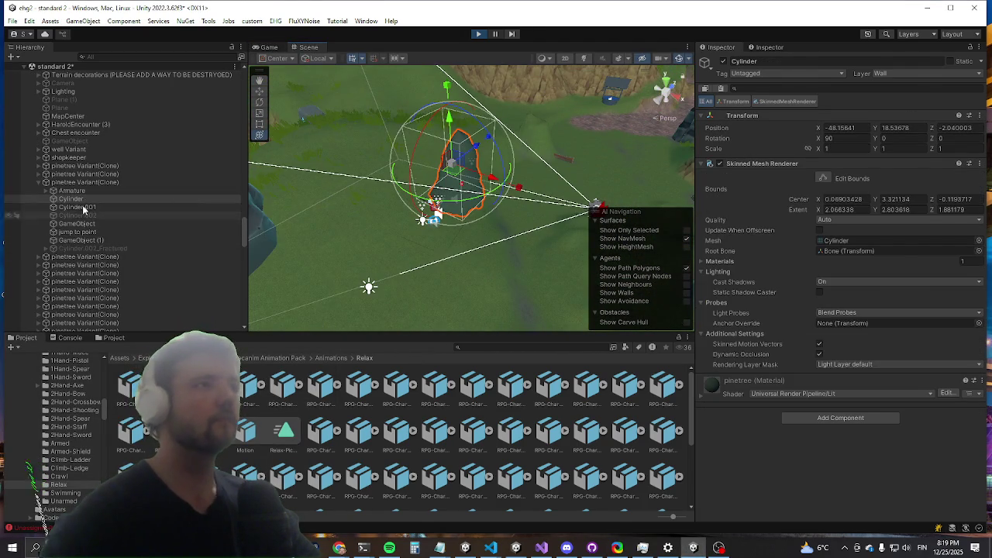
click(96, 184)
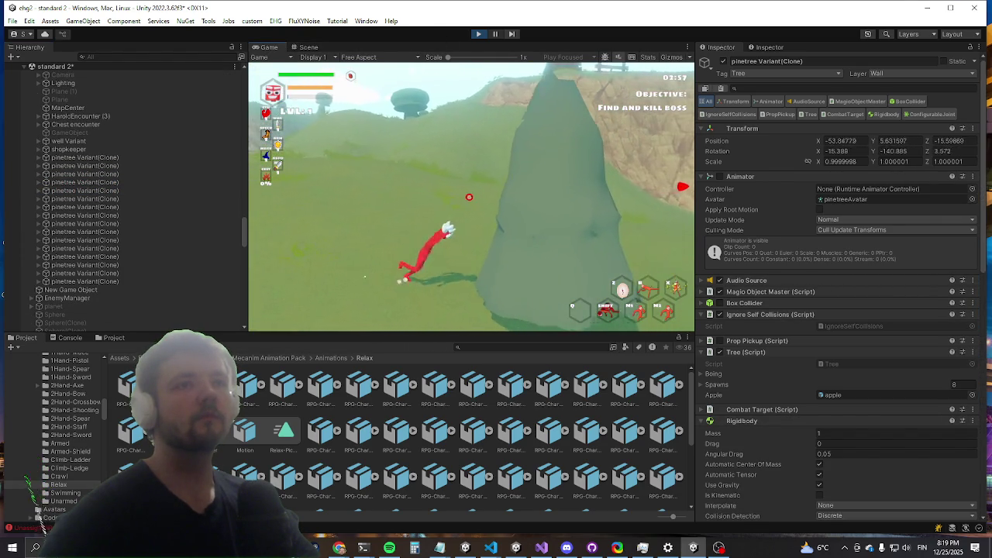
Step: Edit the tree's Rigidbody Mass (1, gravity on, not kinematic) while the game runs
key(super)
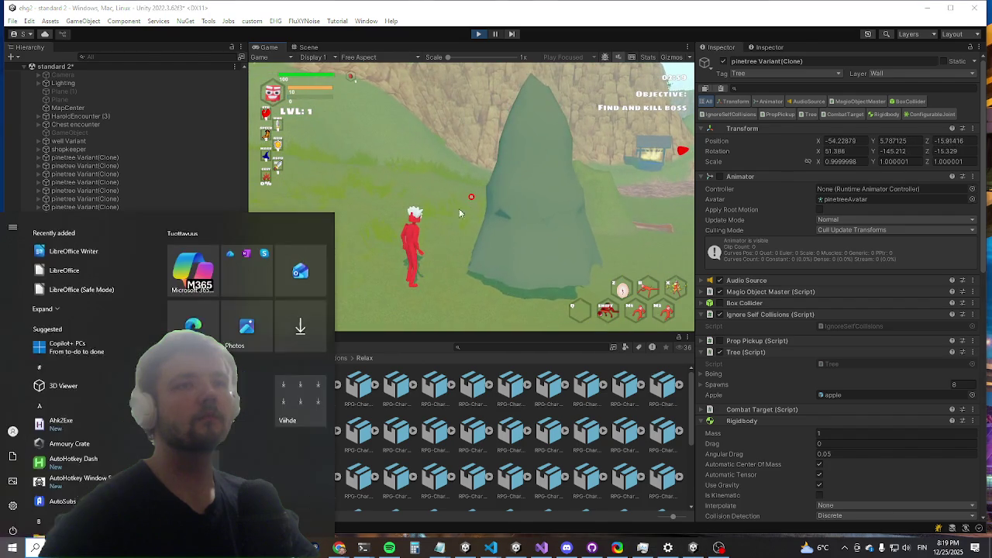
click(821, 433)
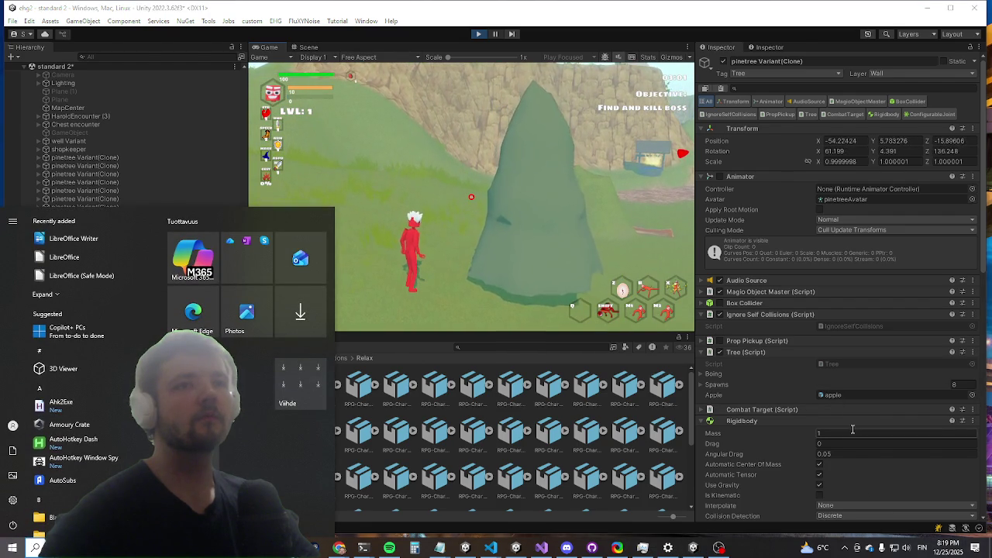
mouse_move(542, 548)
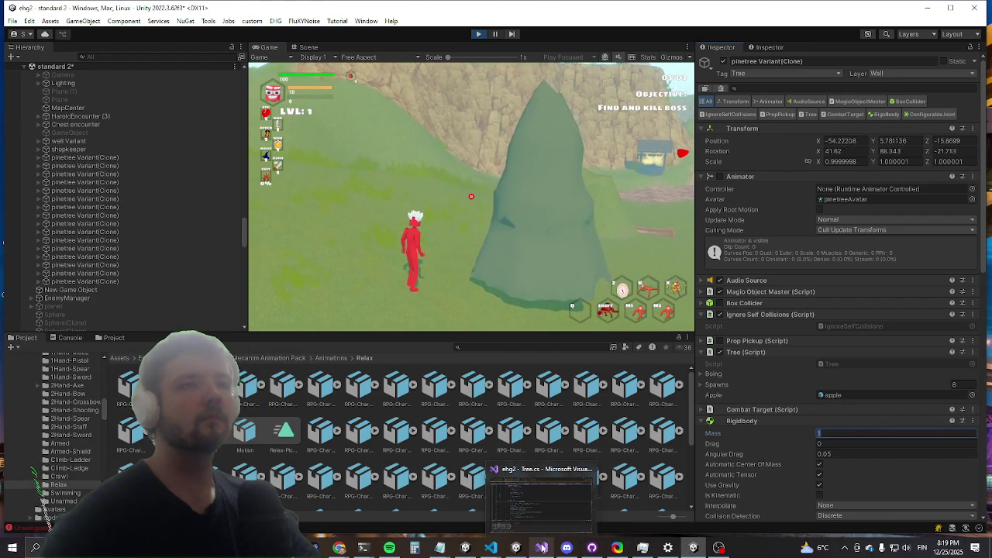
click(312, 300)
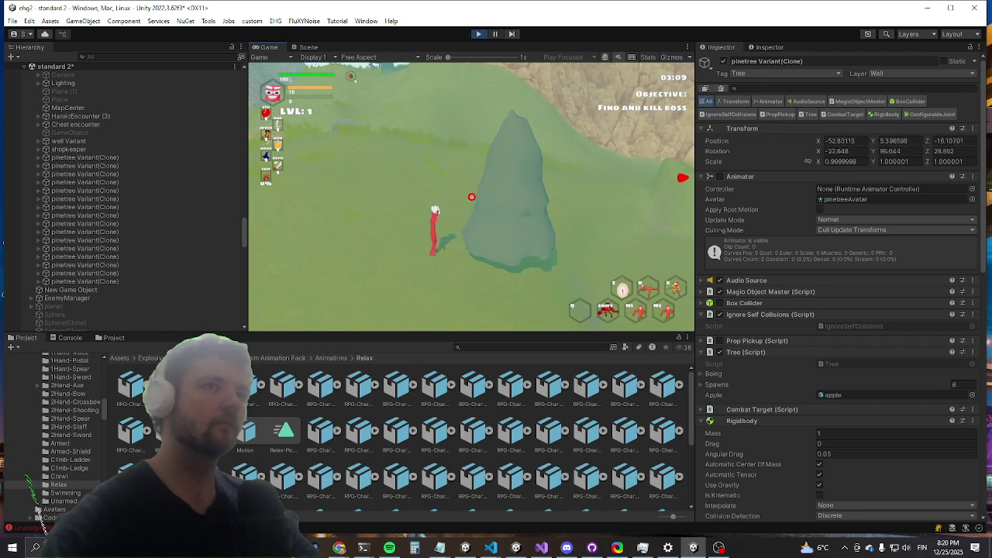
key(super)
click(899, 453)
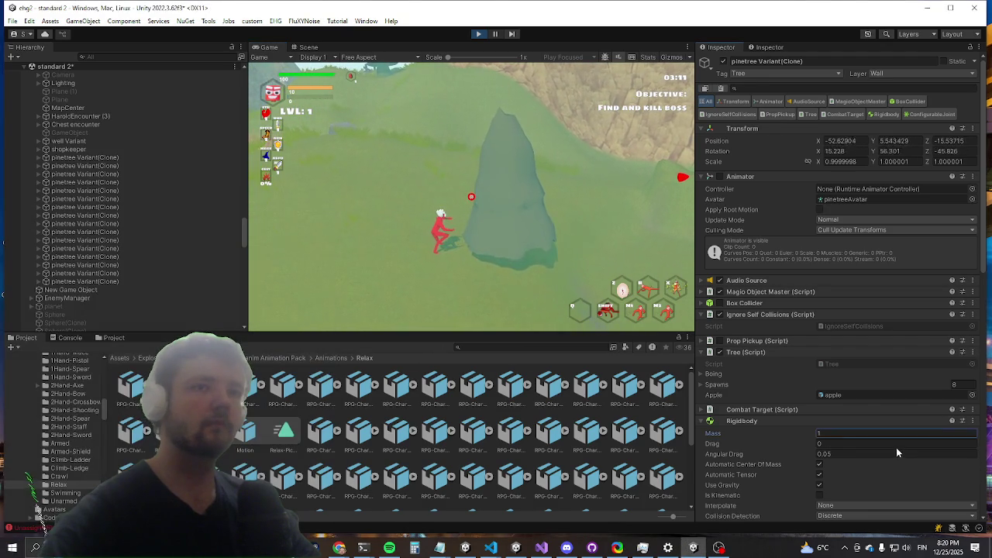
scroll(128, 213, up, 5)
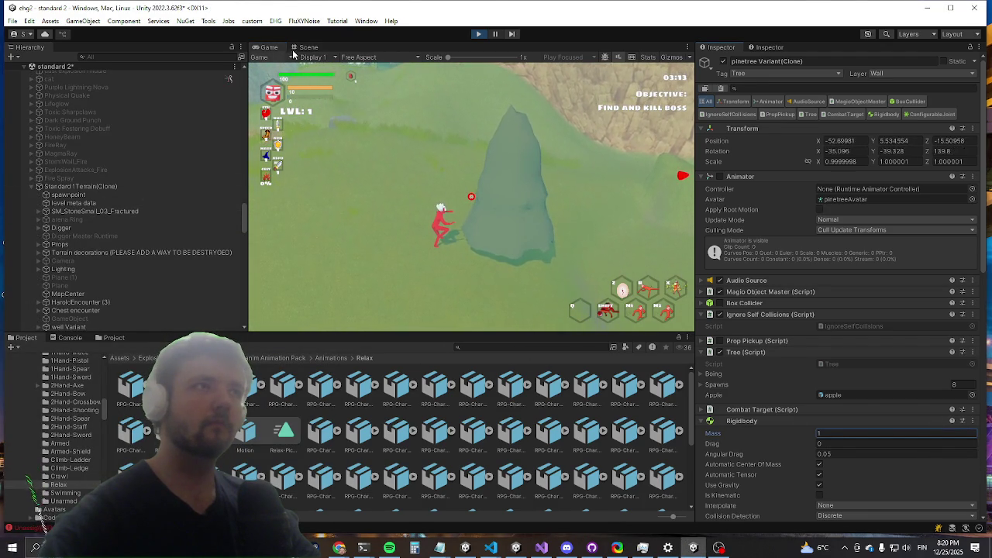
click(309, 48)
scroll(449, 162, up, 3)
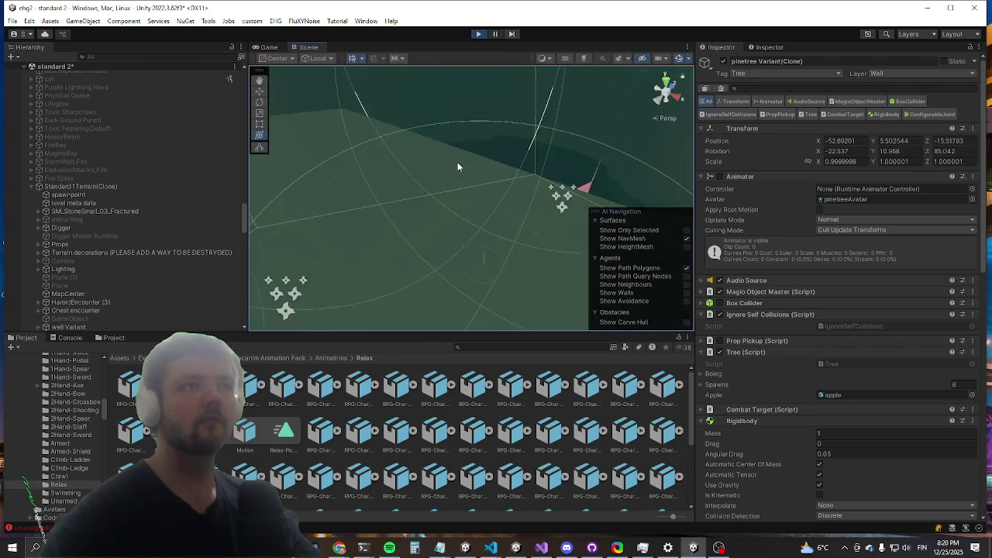
scroll(116, 174, down, 10)
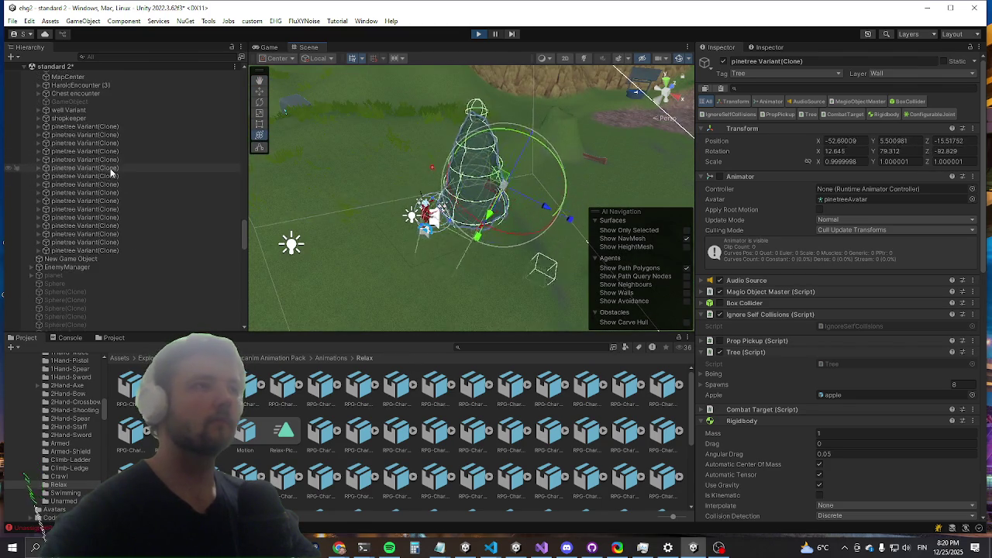
click(470, 112)
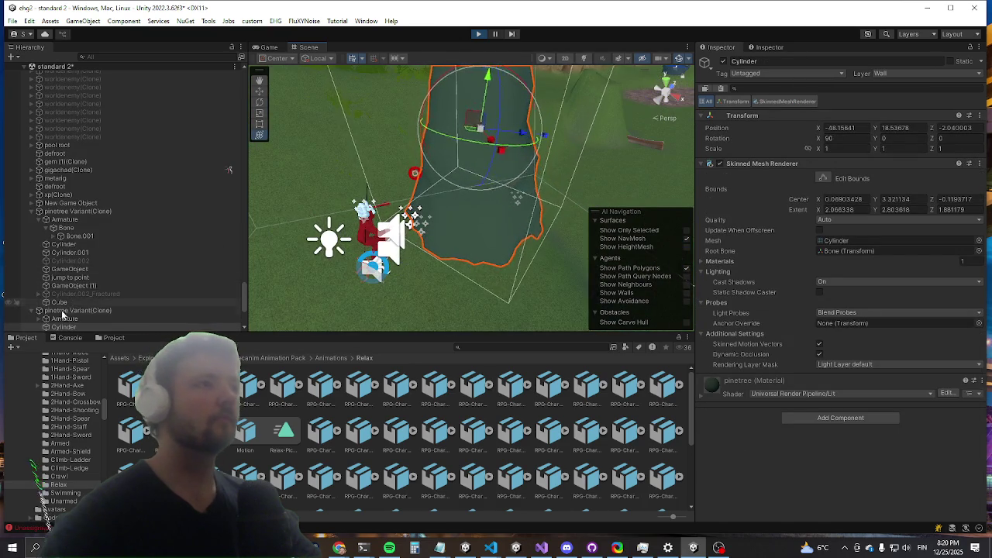
scroll(878, 335, down, 5)
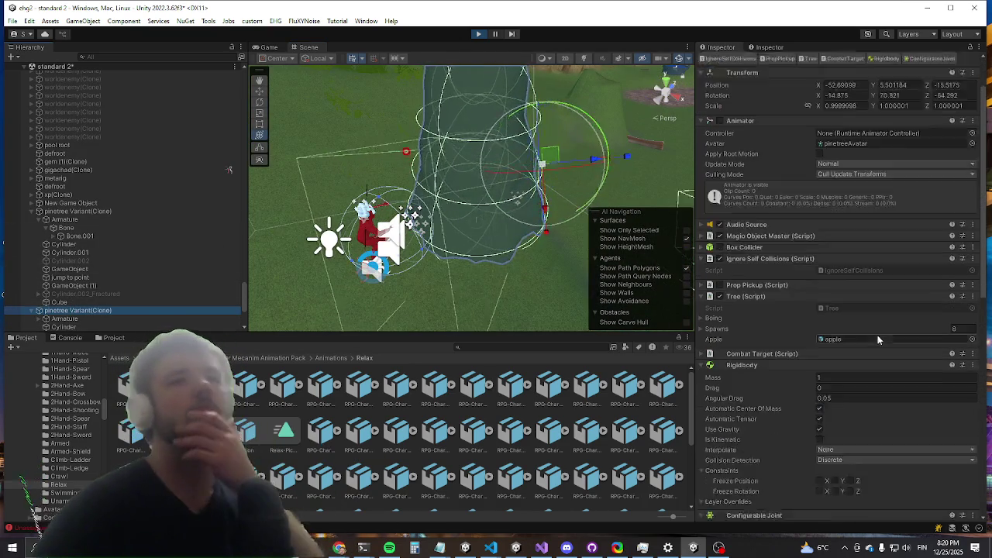
scroll(851, 326, down, 5)
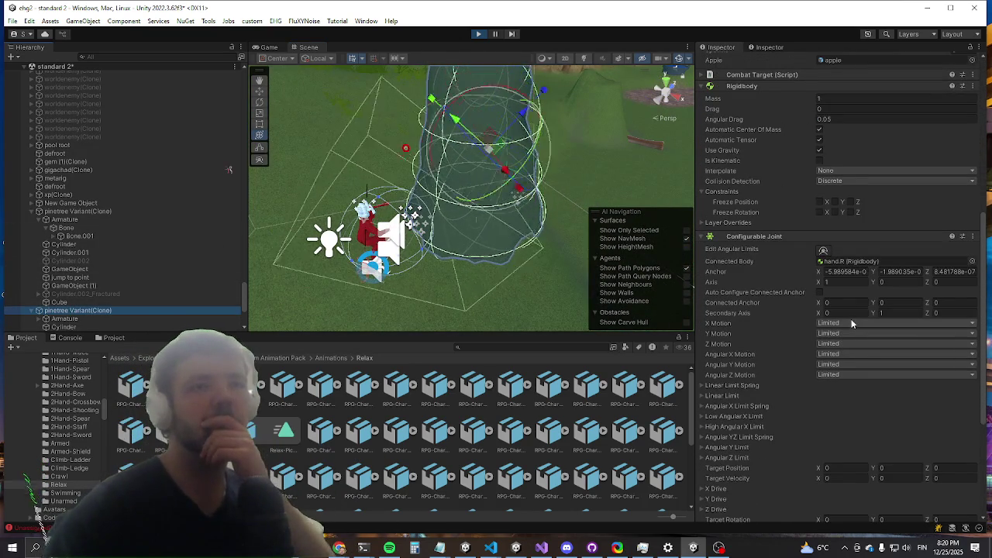
scroll(845, 324, down, 4)
scroll(839, 328, down, 3)
scroll(785, 379, up, 10)
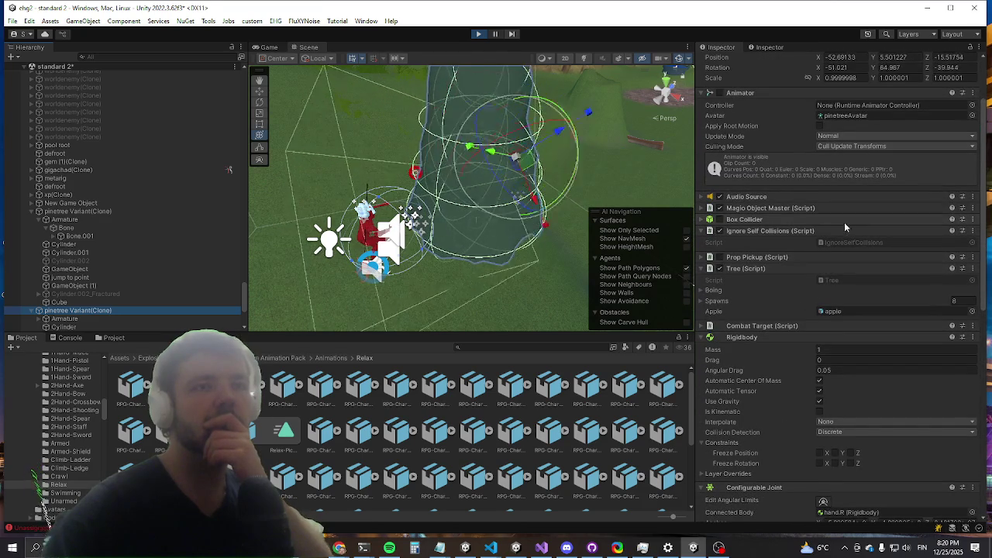
scroll(543, 214, down, 5)
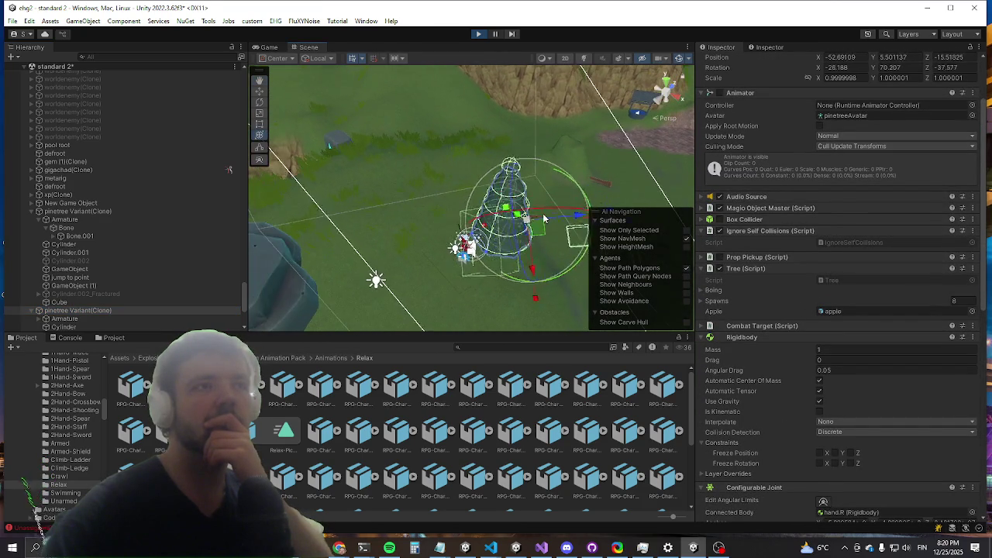
scroll(544, 219, up, 2)
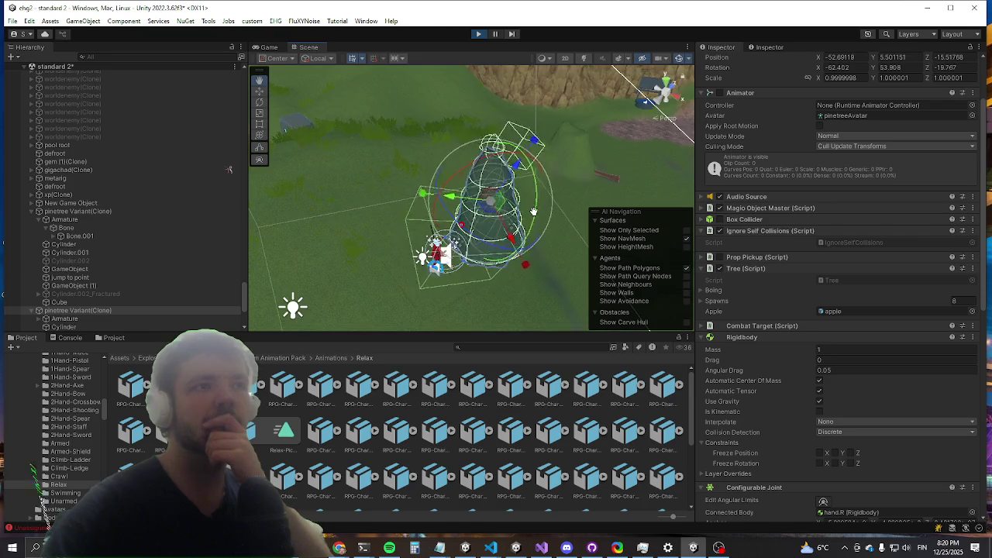
scroll(540, 220, up, 4)
scroll(536, 216, down, 3)
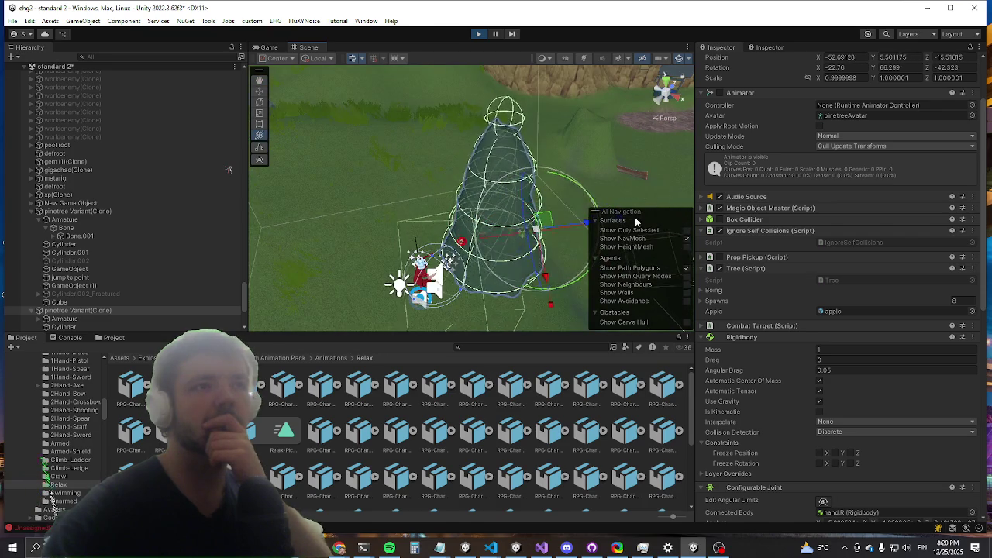
scroll(842, 198, down, 8)
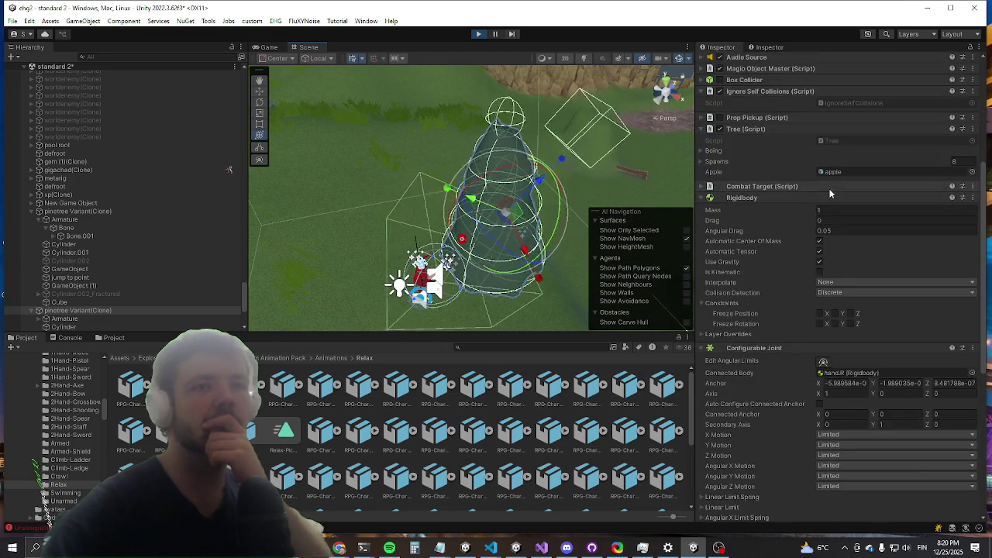
scroll(814, 191, down, 3)
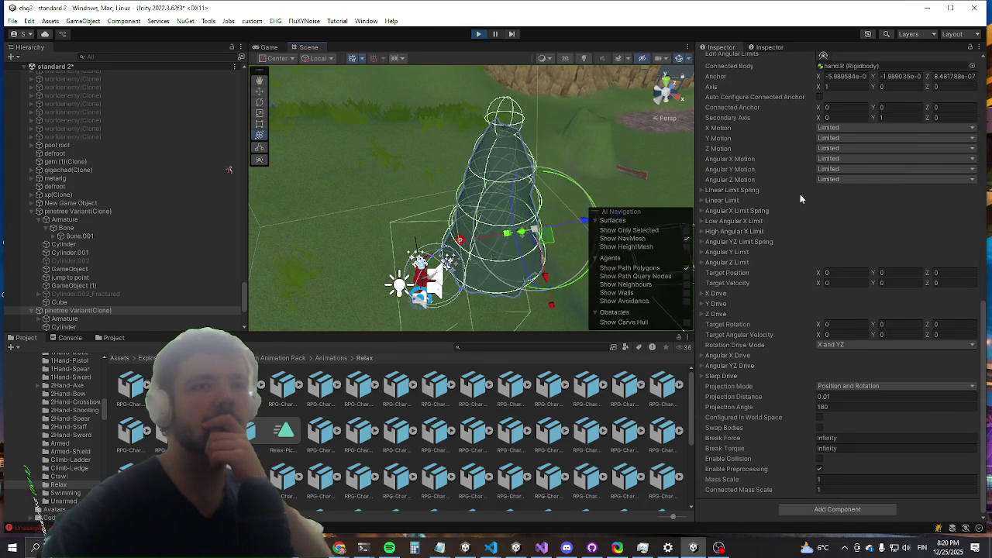
scroll(800, 194, up, 10)
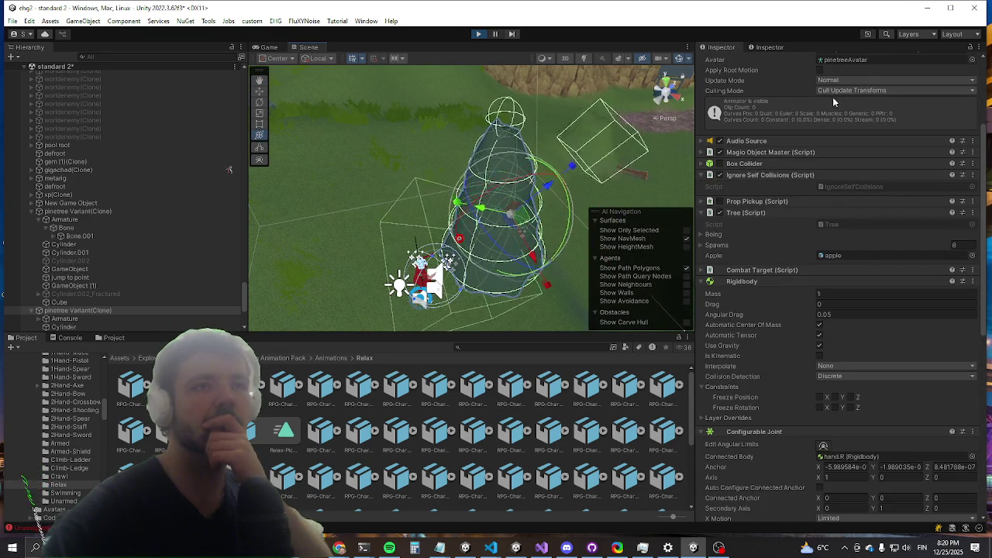
scroll(806, 167, up, 4)
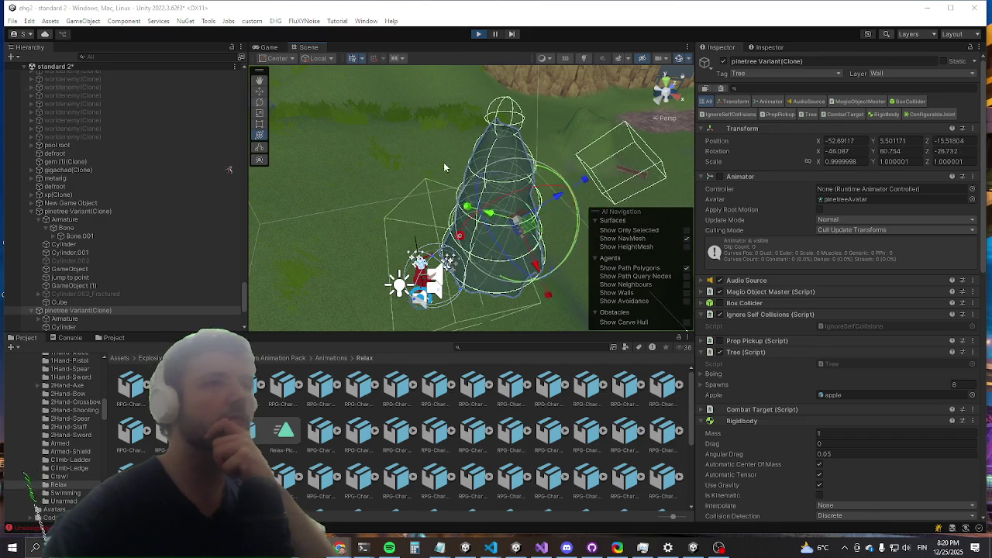
scroll(802, 264, down, 10)
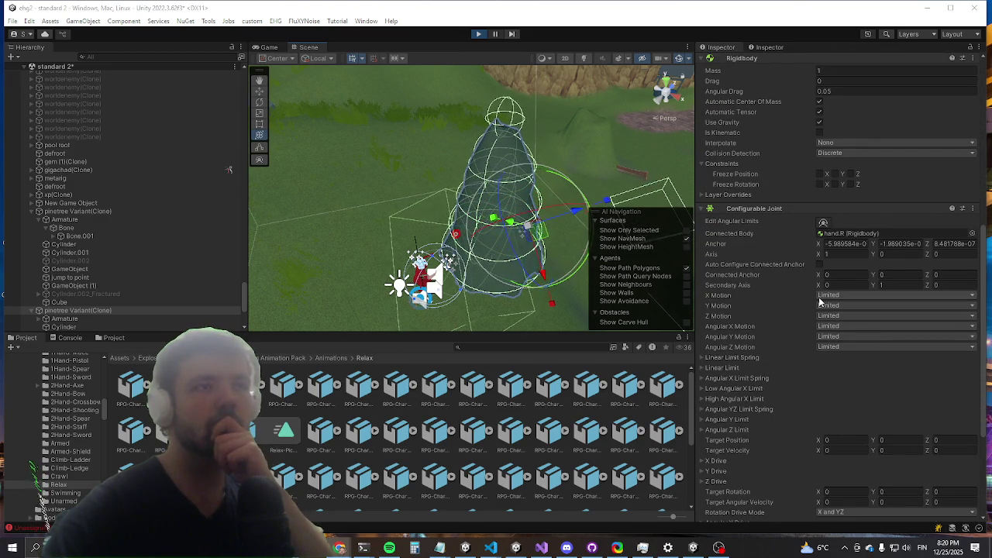
scroll(99, 289, down, 2)
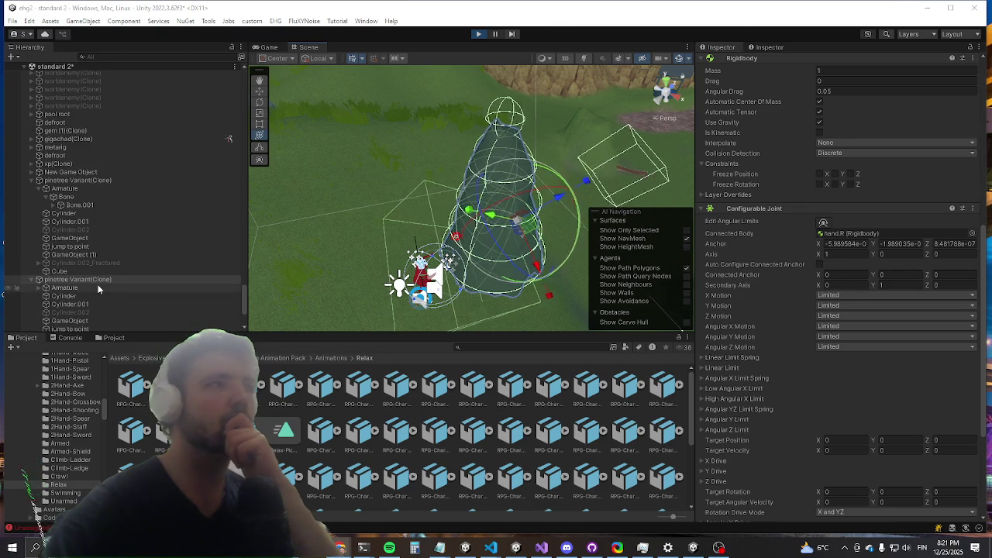
click(93, 288)
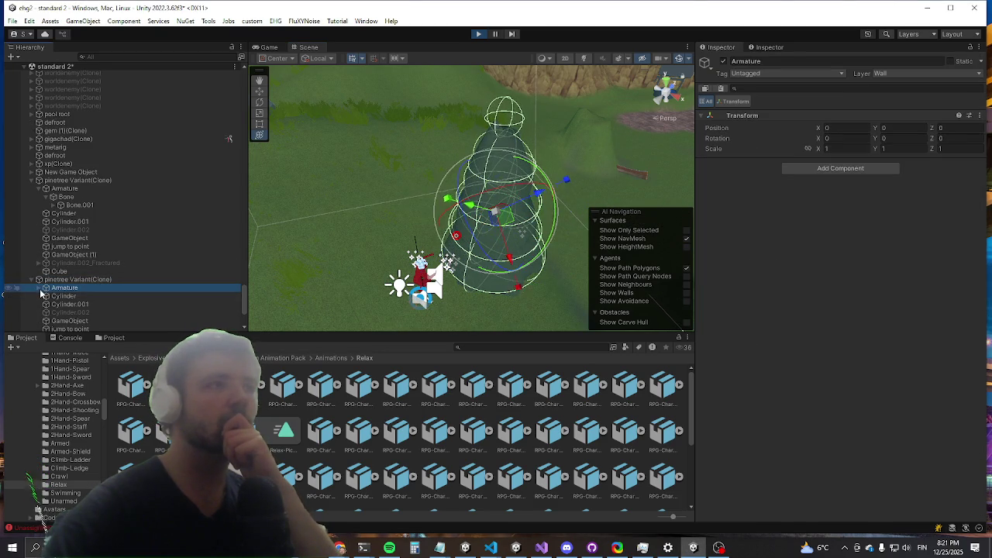
Step: Connect the Bone's Fixed Joint to pinetree Variant(Clone), then dock the Game view under Scene and make it taller
click(66, 296)
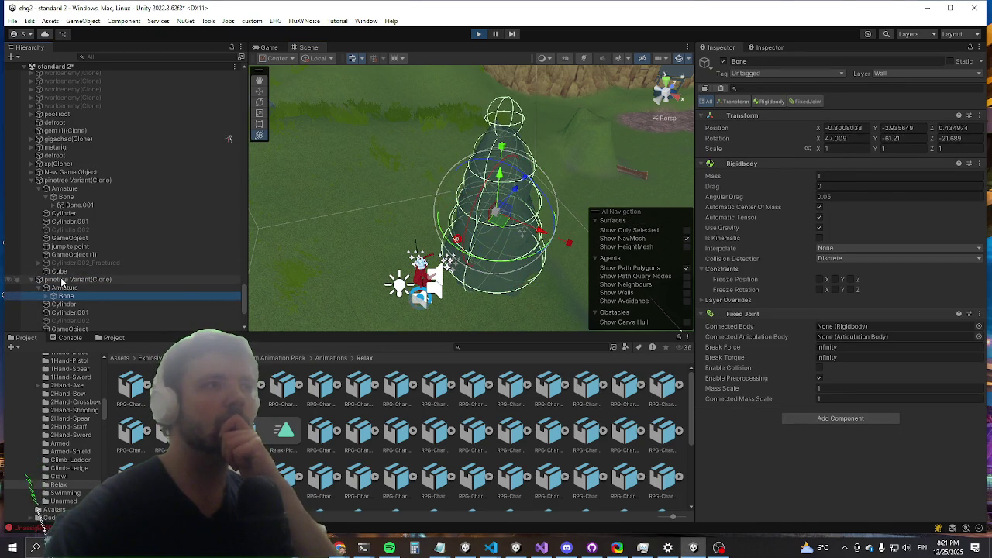
drag(850, 336, 843, 329)
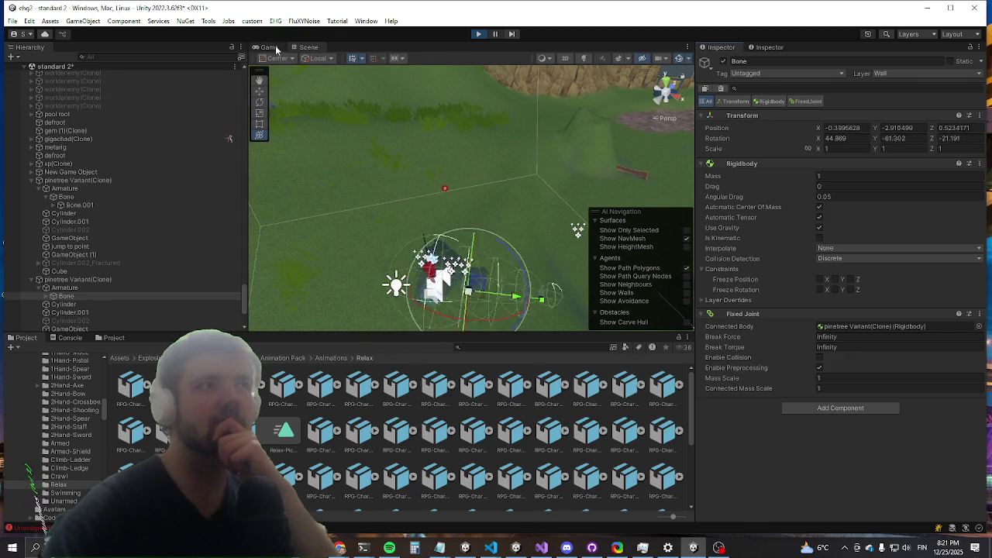
drag(276, 51, 310, 41)
mouse_move(287, 151)
mouse_down()
mouse_move(334, 216)
mouse_move(420, 258)
mouse_up()
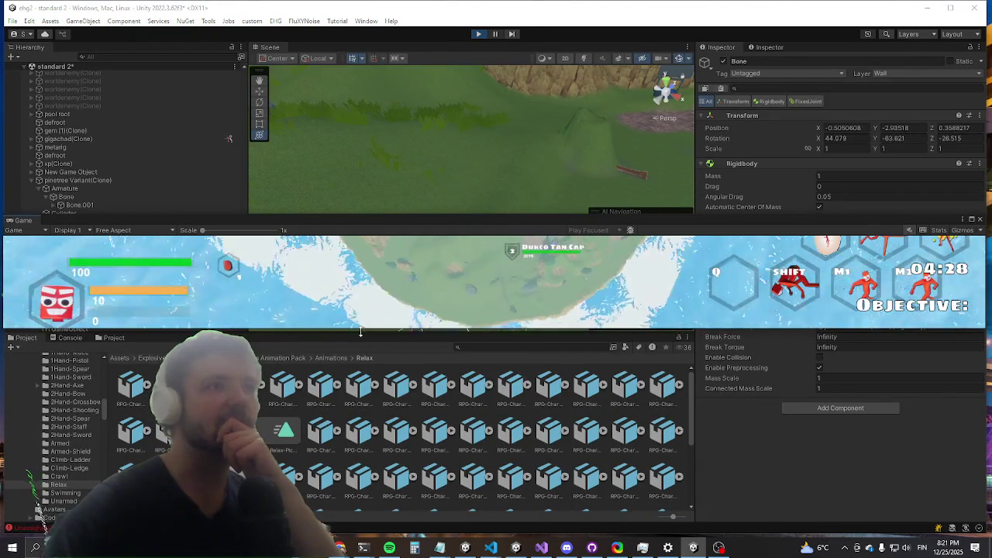
drag(359, 332, 365, 551)
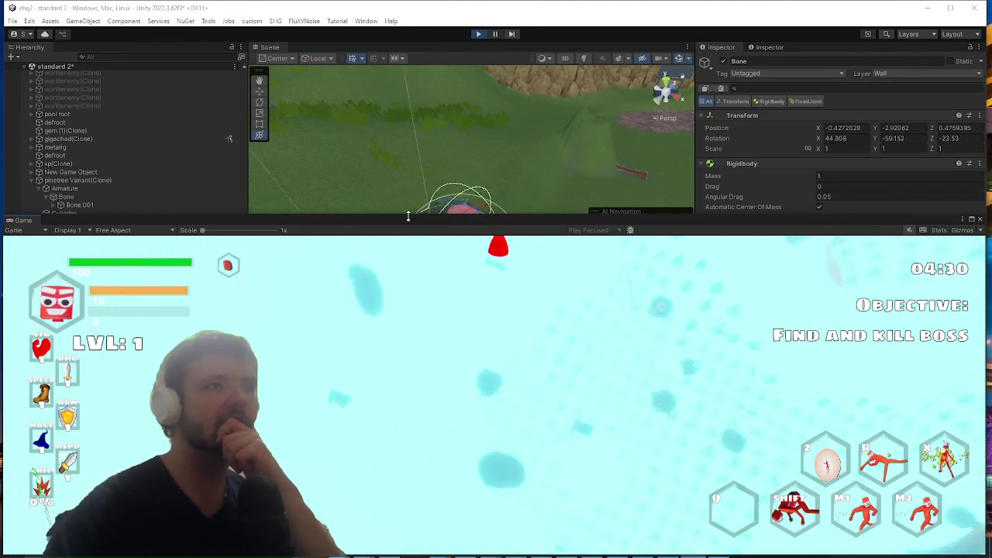
drag(409, 217, 448, 42)
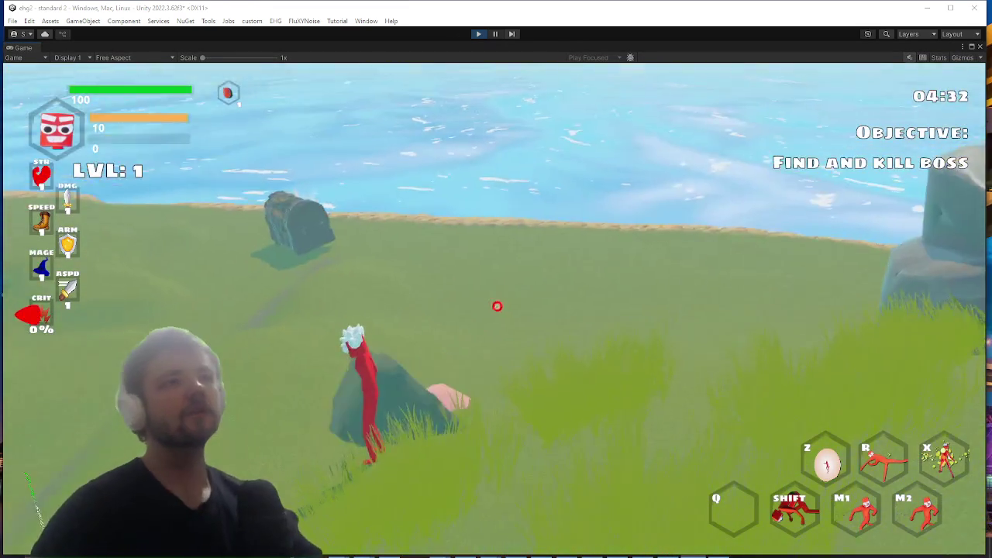
Step: Run the character to the pine tree, hit it to knock its apples off, then toggle Game view maximize
key(w)
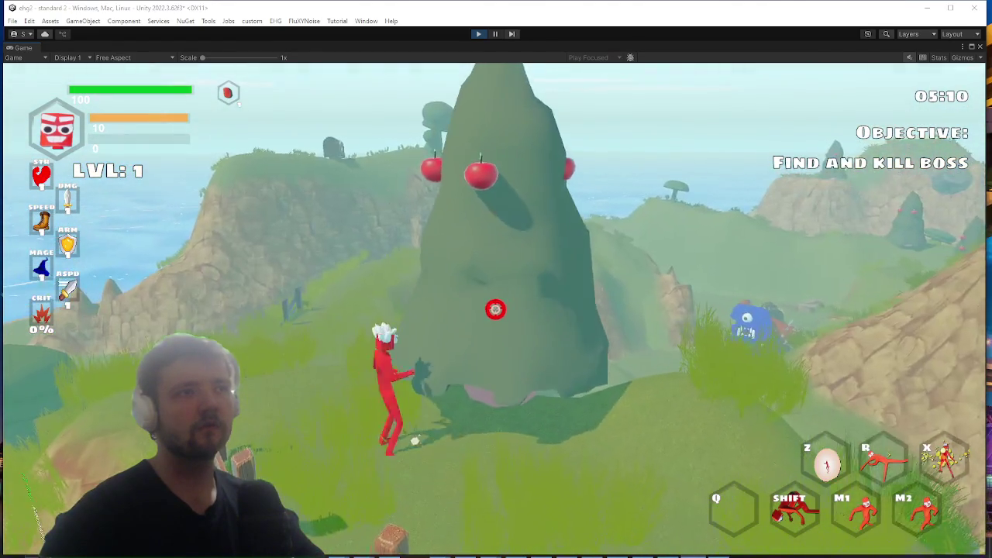
click(495, 310)
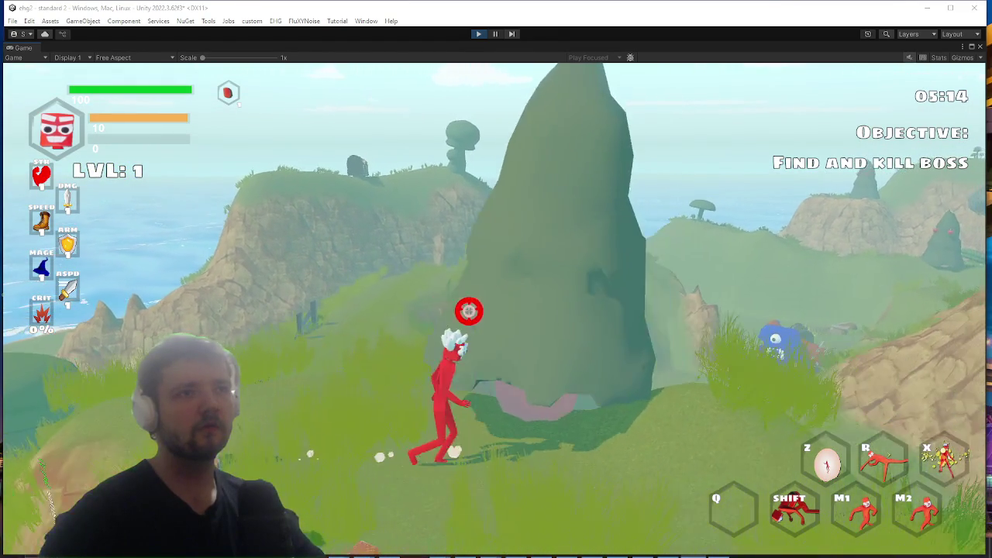
key(alt+Tab)
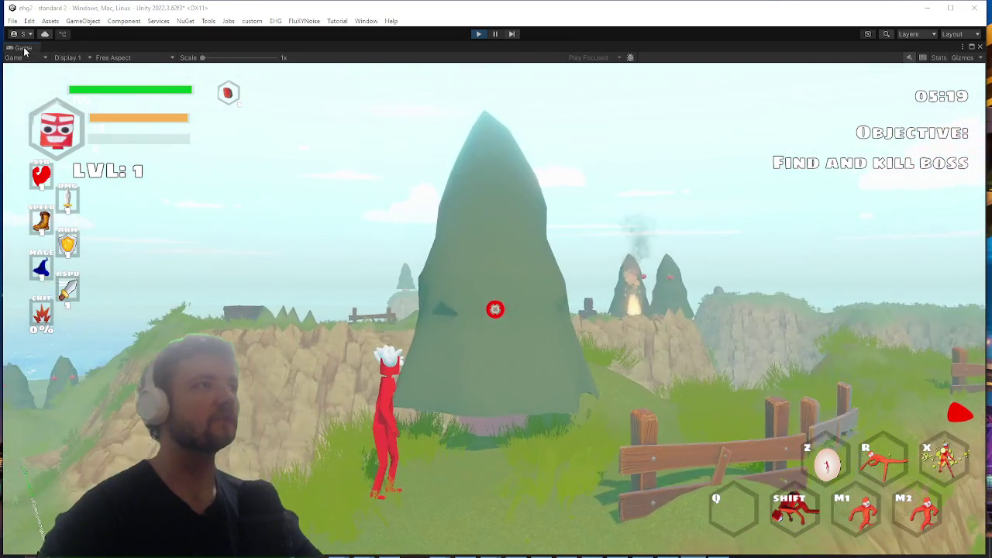
right_click(23, 48)
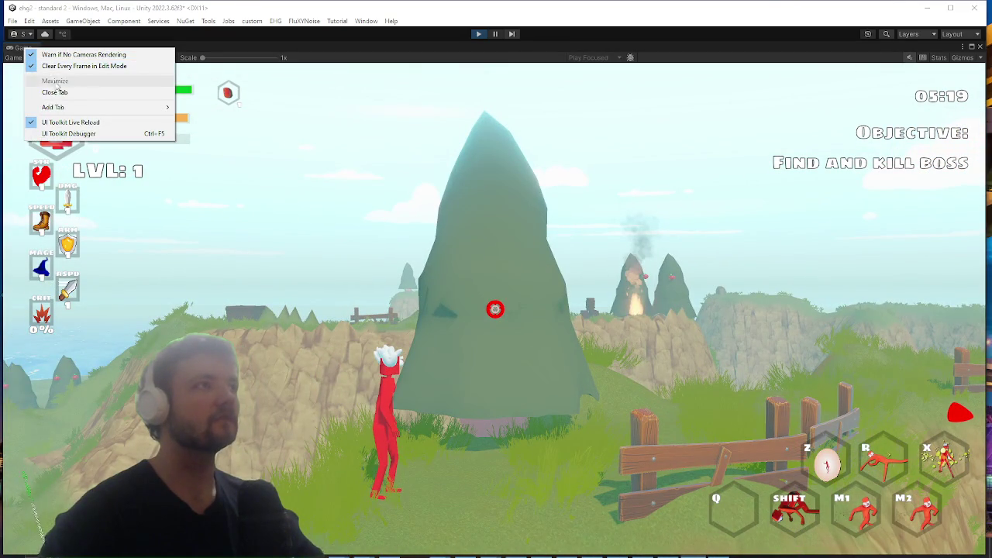
click(54, 80)
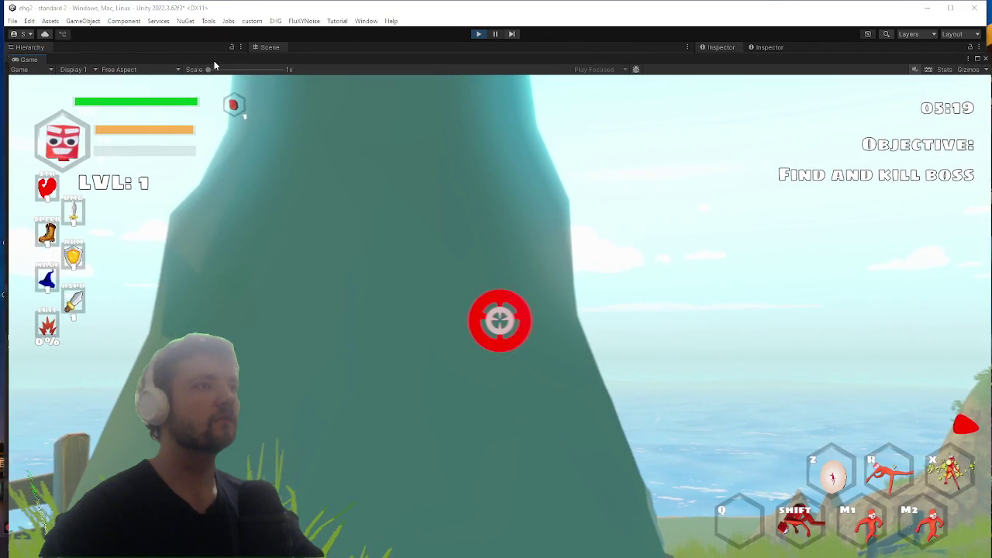
Step: Restore the normal editor layout, then select and frame the second pinetree Variant(Clone) in the Scene view
key(shift+space)
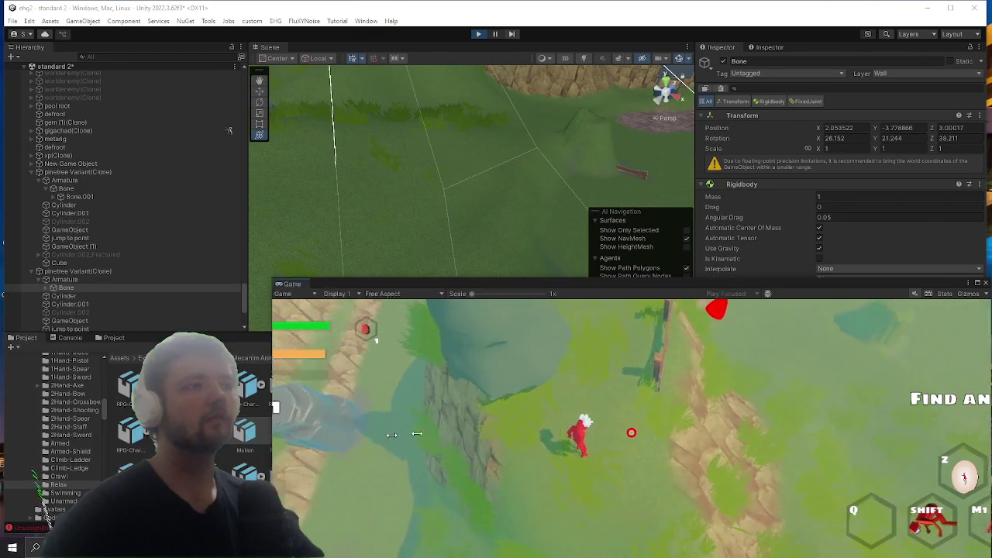
click(89, 282)
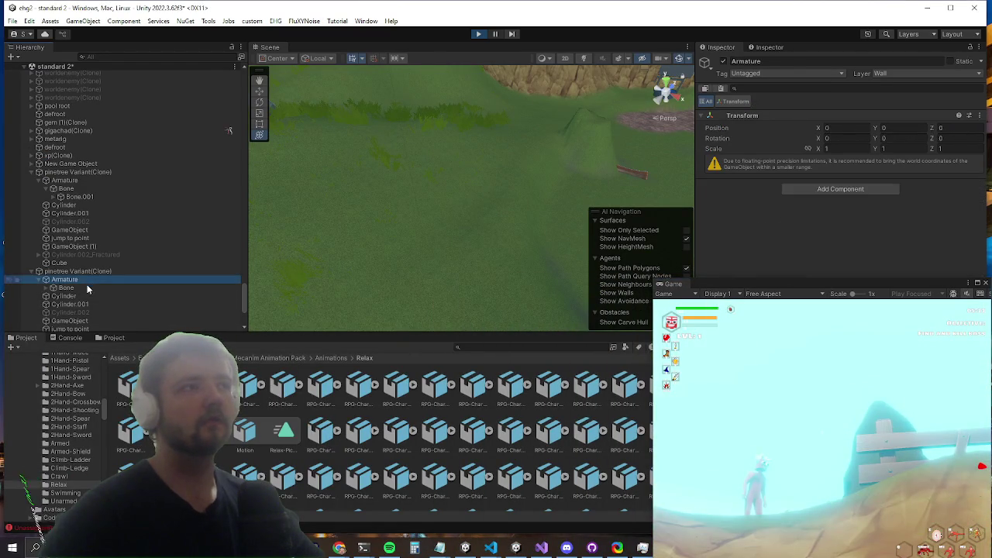
click(95, 271)
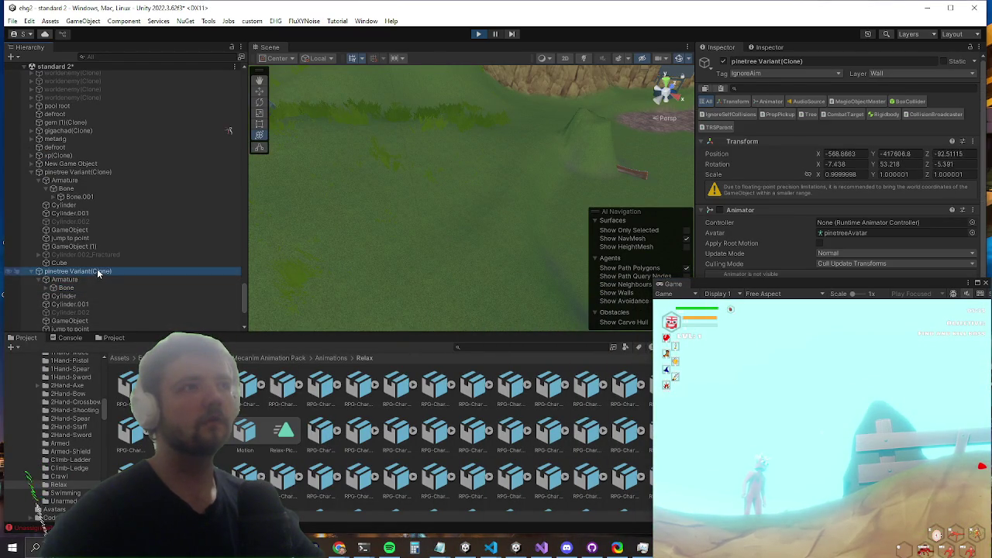
key(f)
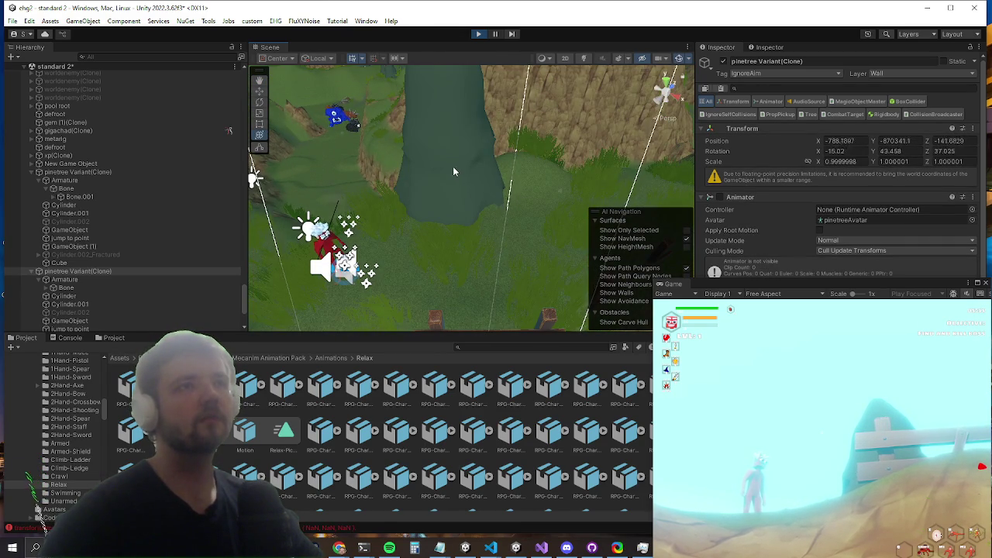
click(134, 206)
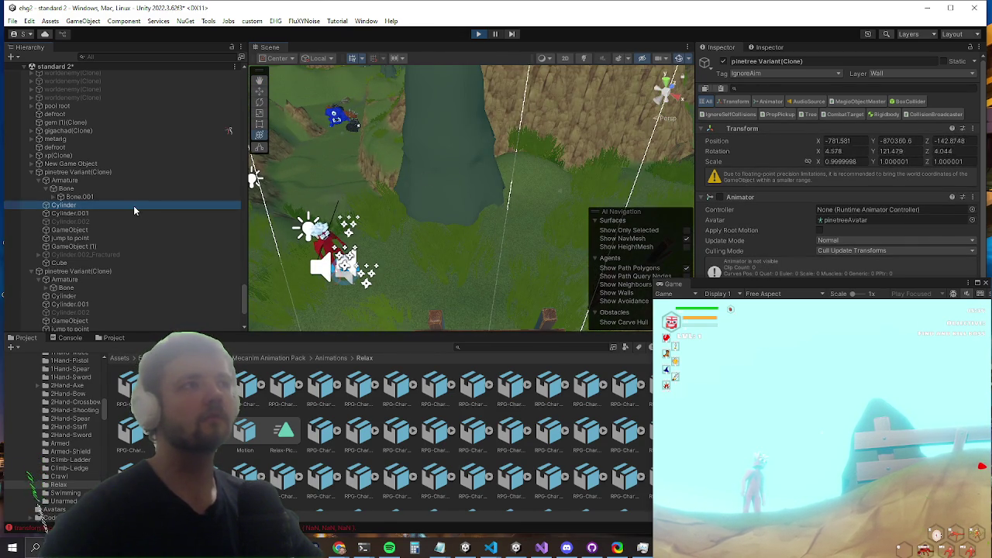
click(453, 135)
right_click(77, 311)
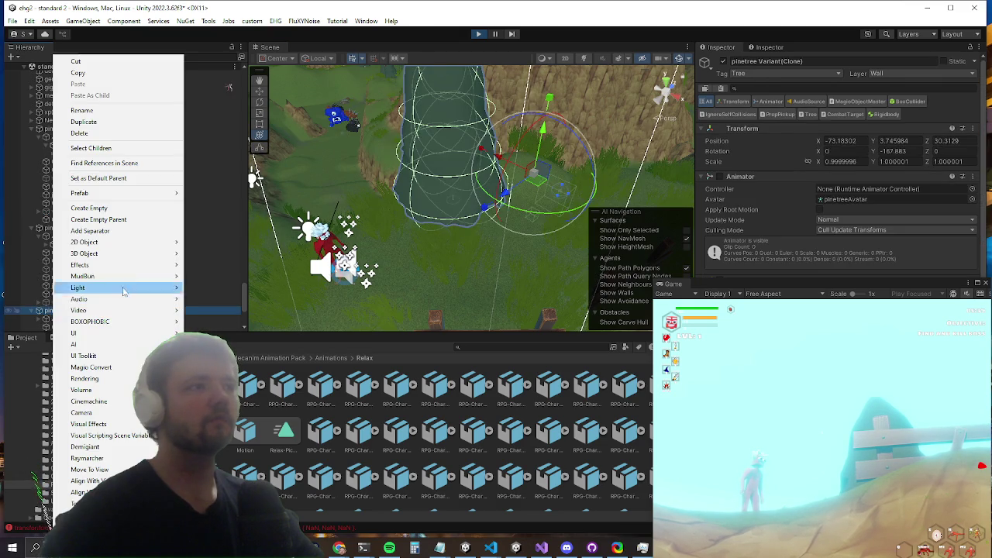
Step: Add a Cube as a child of the pine tree, then reselect the tree and orbit around it
mouse_move(120, 253)
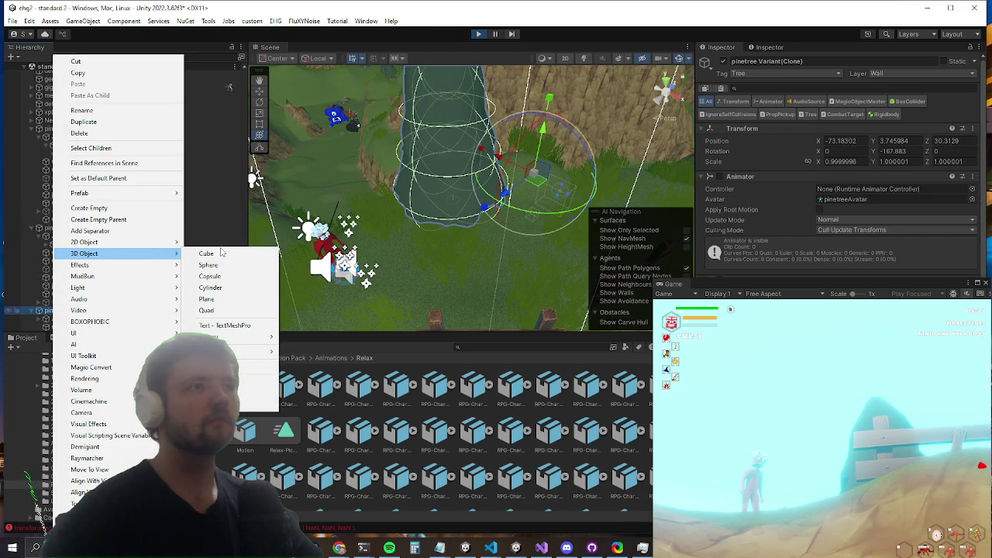
click(220, 252)
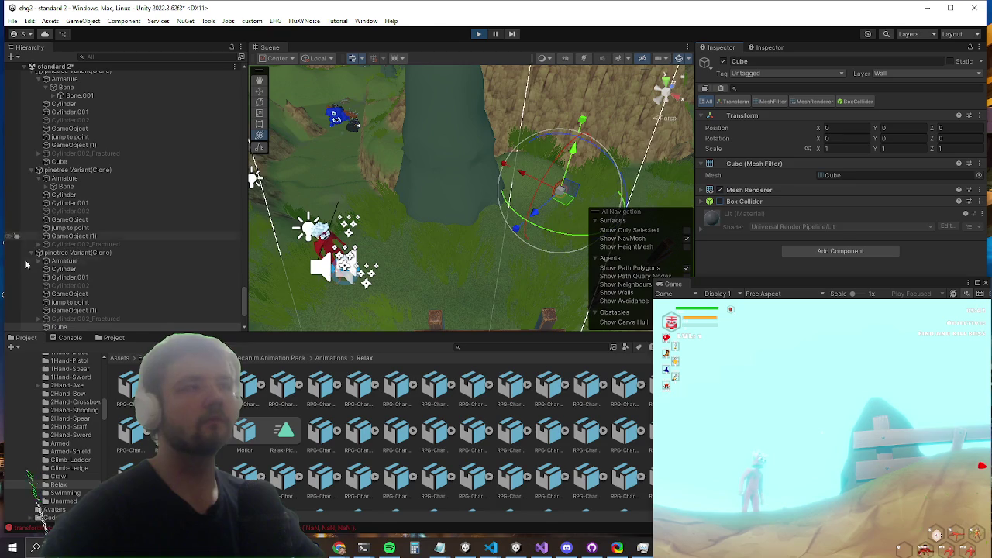
click(107, 253)
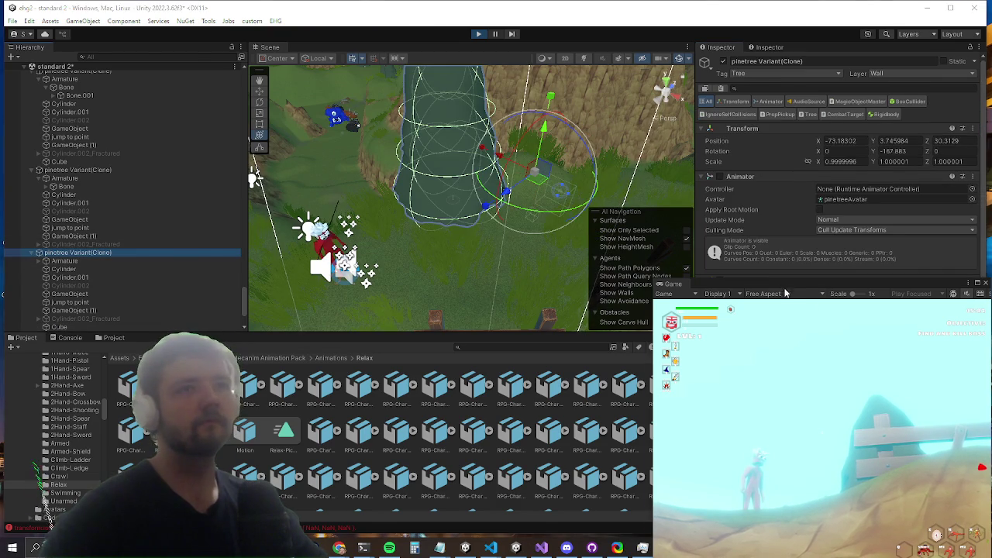
scroll(814, 344, down, 3)
drag(511, 264, 486, 292)
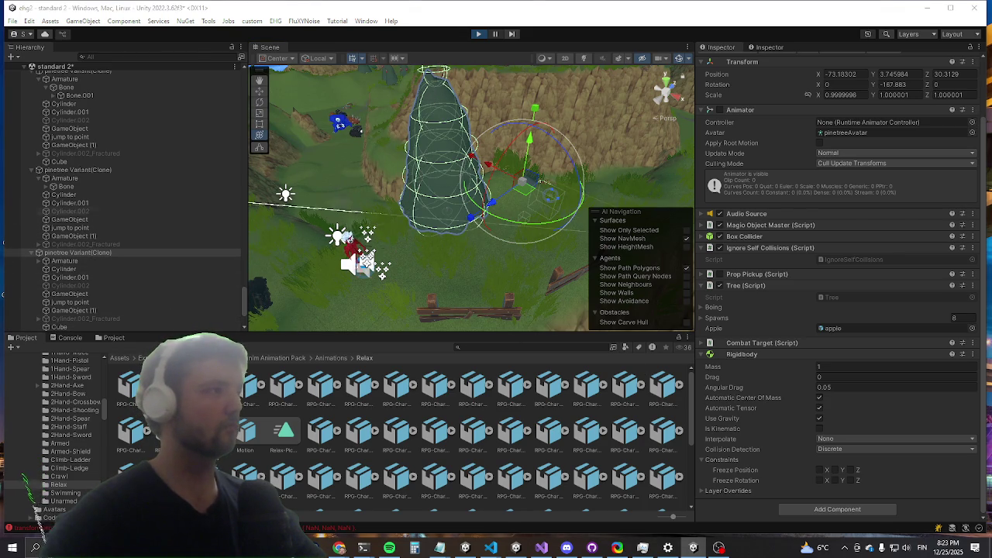
Step: Expand the tree's Armature and select its Bone to show its kinematic Rigidbody and Fixed Joint
key(super)
key(super)
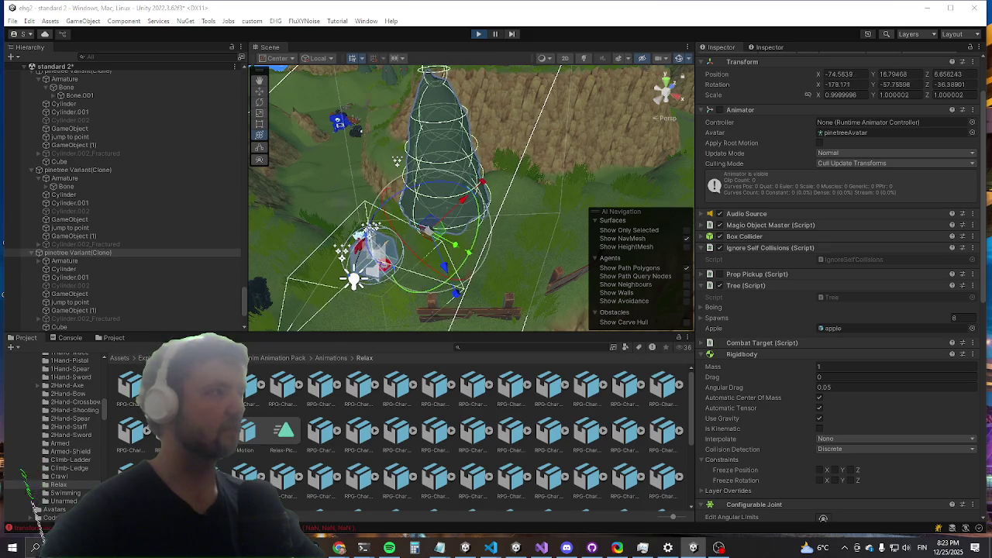
click(13, 547)
click(12, 548)
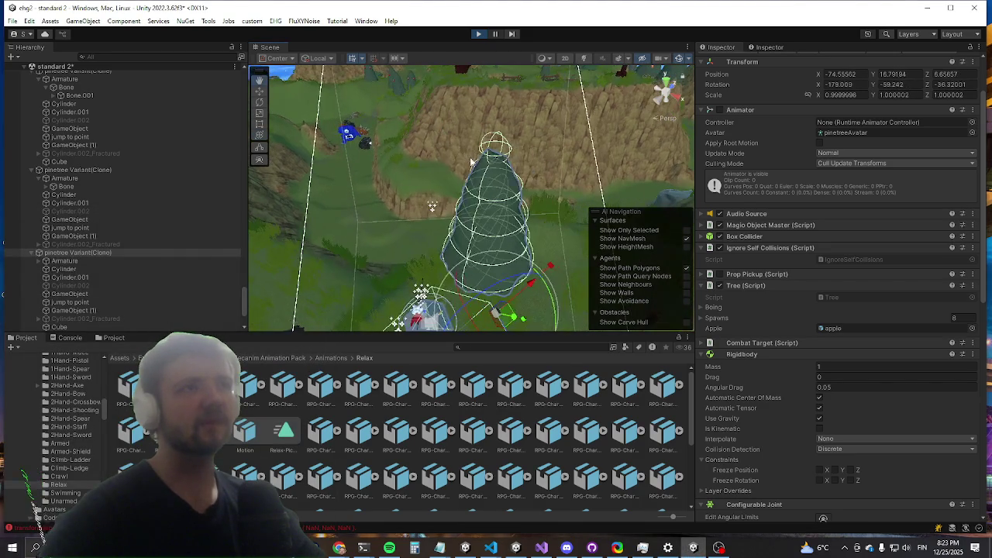
click(63, 262)
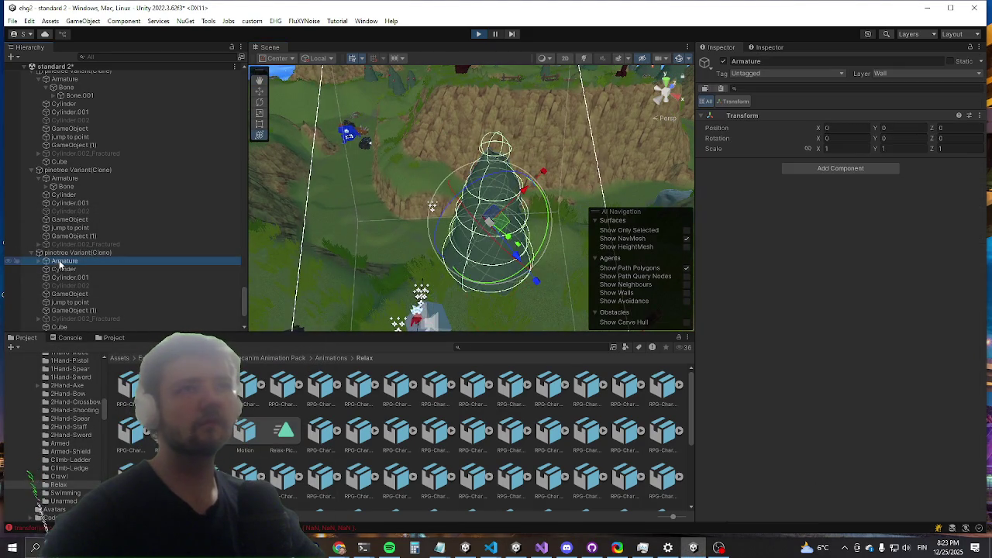
click(40, 262)
click(62, 270)
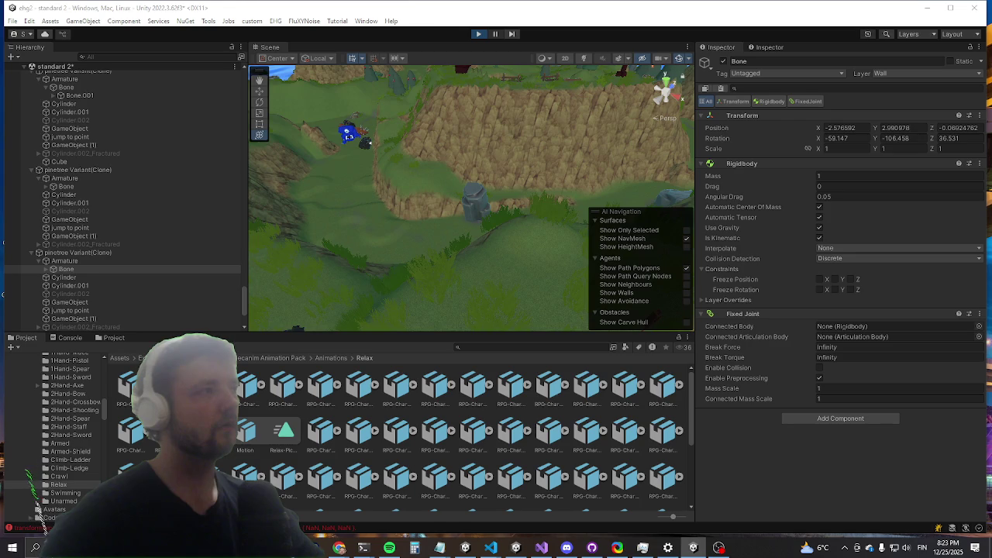
Step: Set the Bone's Position X, Y, Z and Rotation Y, Z to 0
key(super)
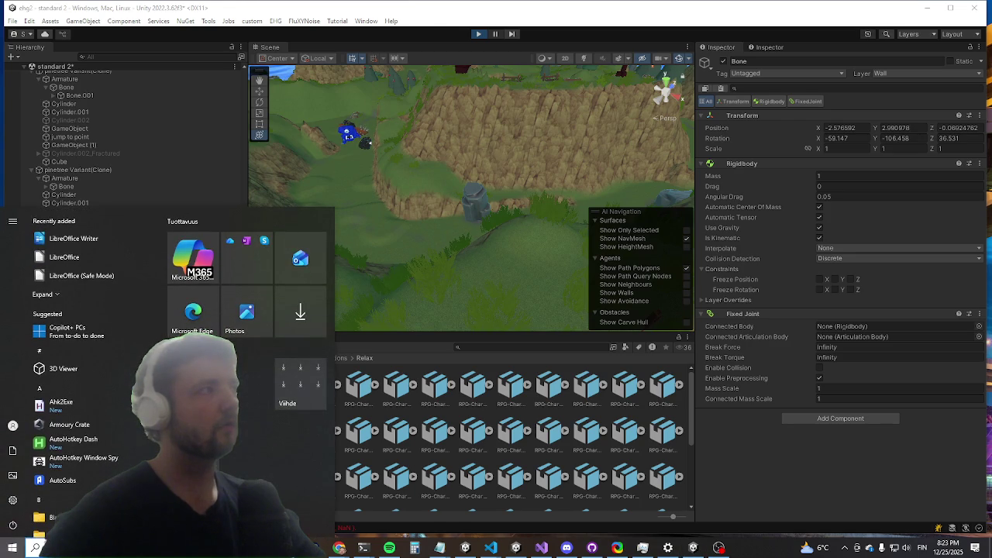
key(super)
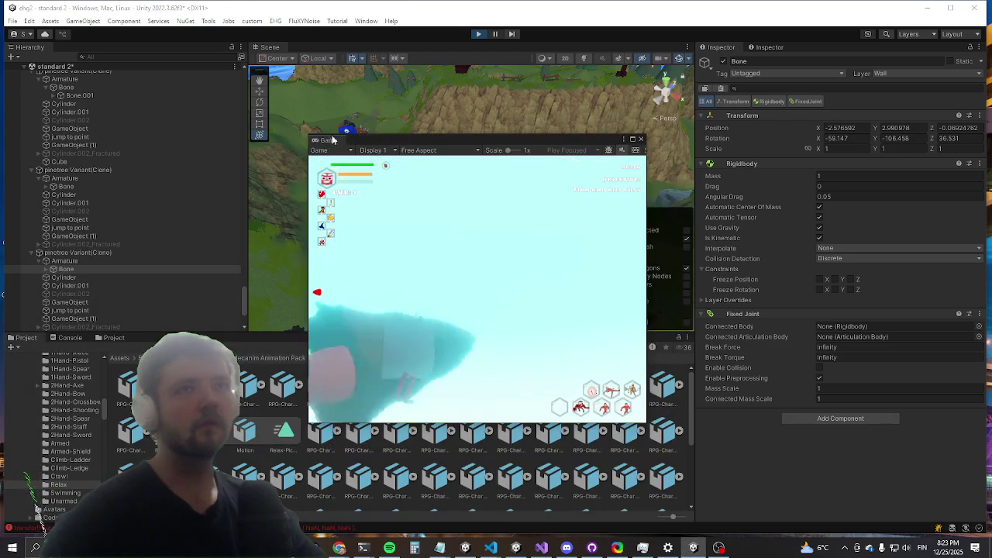
key(super)
click(862, 127)
text(0)
key(Tab)
text(0)
key(Tab)
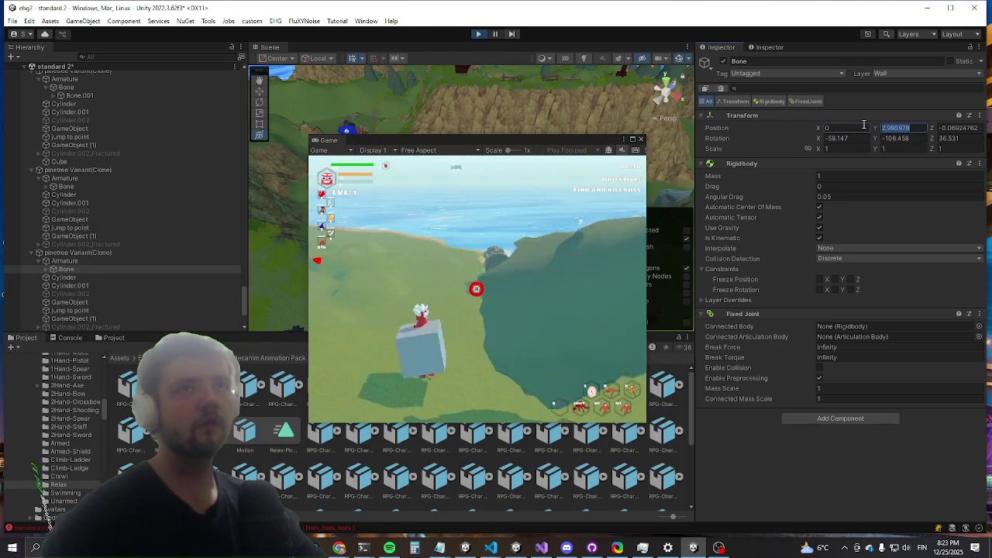
text(0)
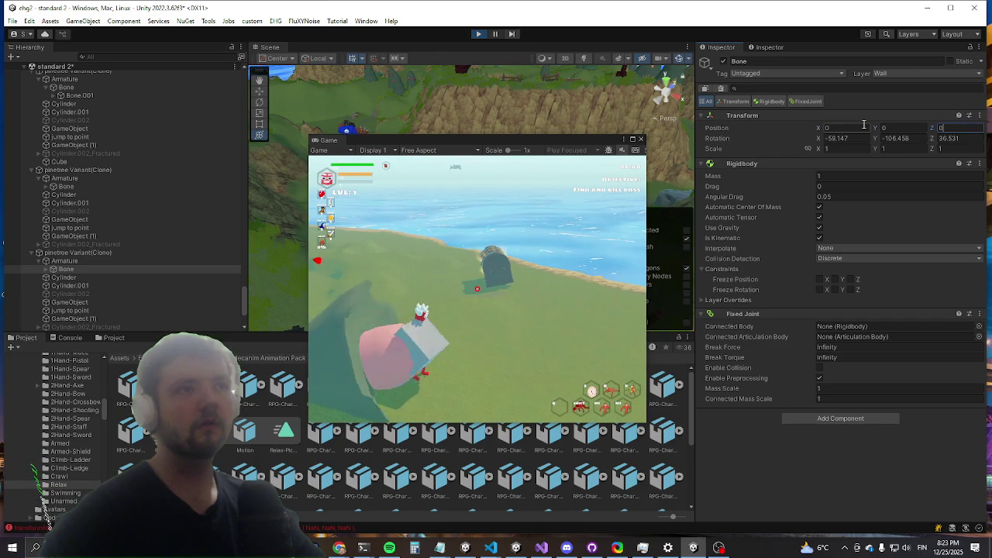
text(0)
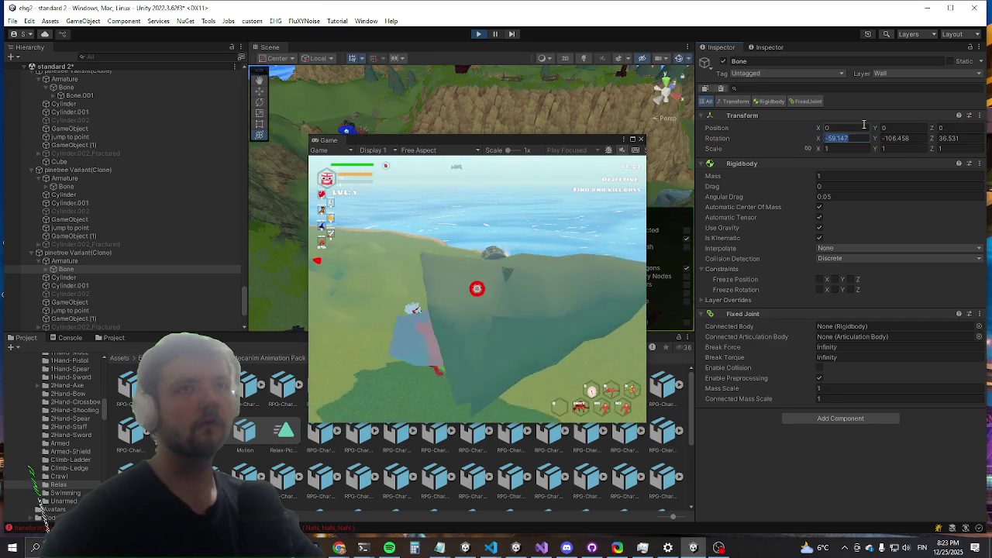
text(0)
key(Tab)
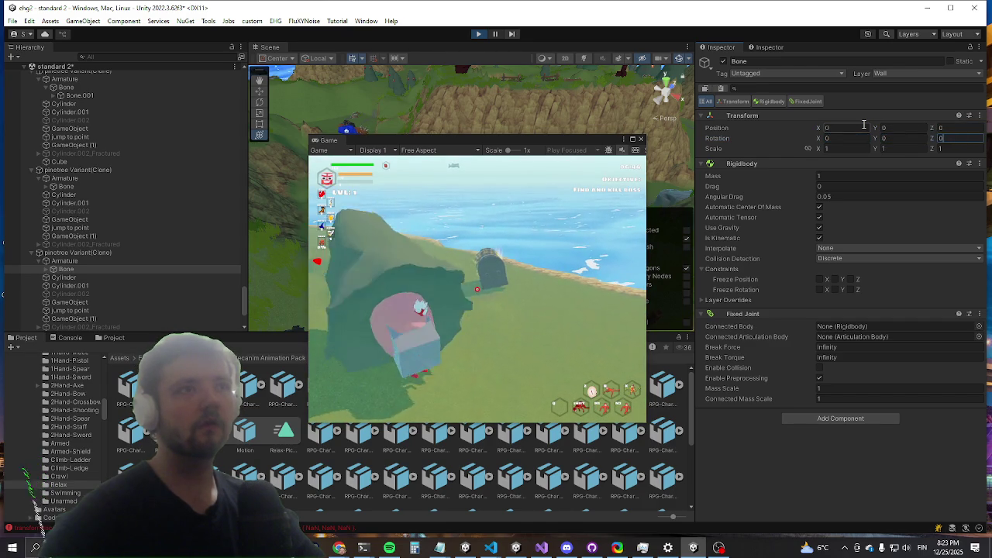
key(Return)
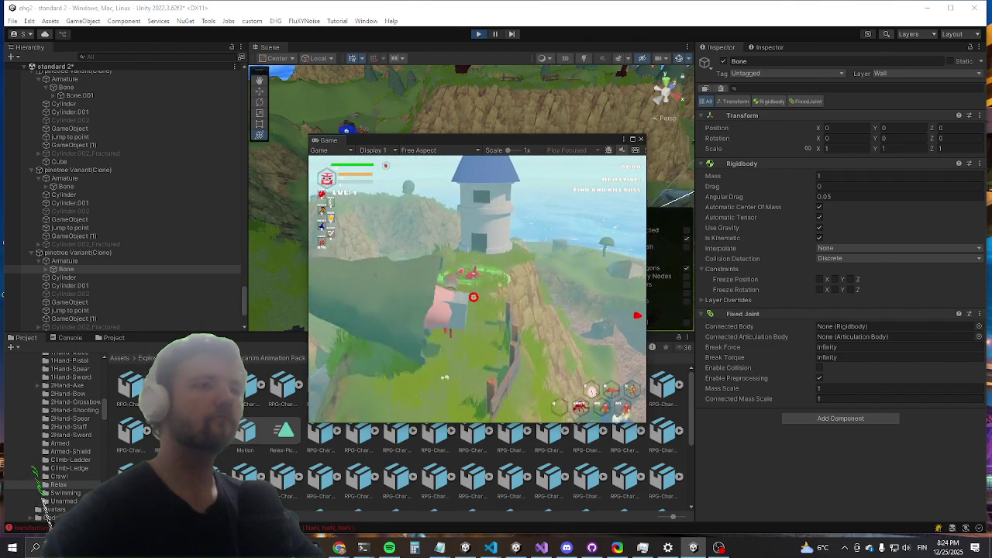
Step: Switch to Visual Studio and scroll through Tree.cs to its Optimize method
key(alt+Tab)
key(Tab)
key(Tab)
key(Tab)
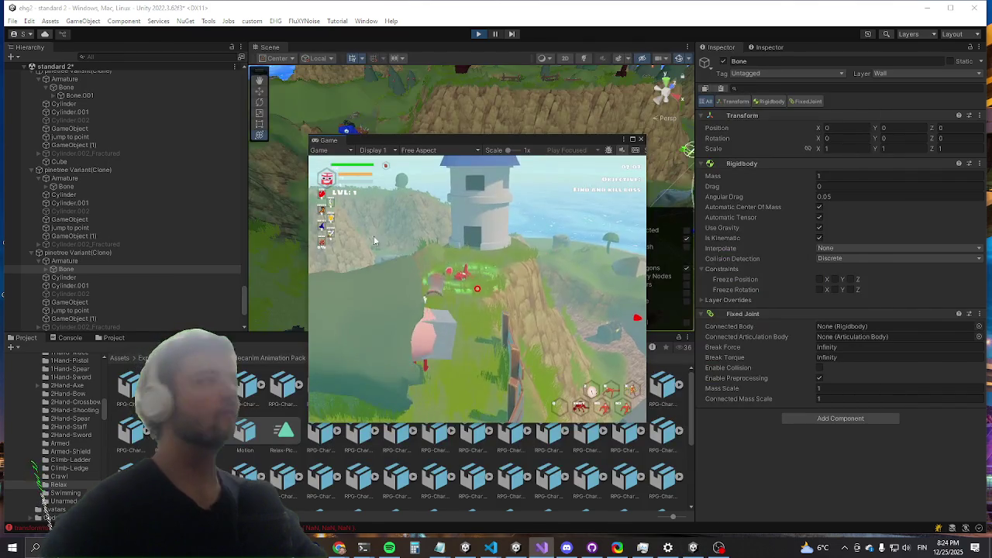
scroll(377, 246, down, 9)
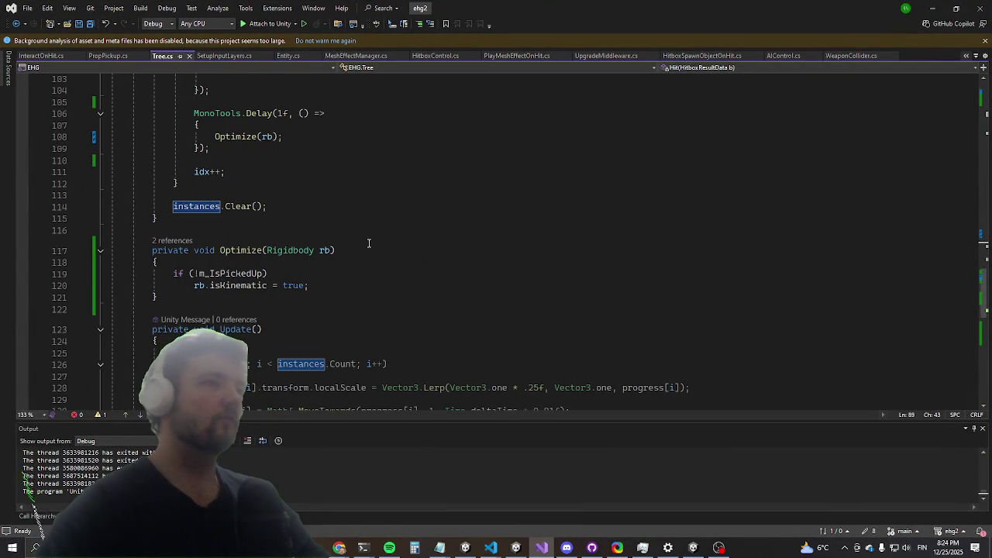
Step: Cut the m_IsPickedUp field declaration and move it up among the class fields
scroll(369, 243, down, 8)
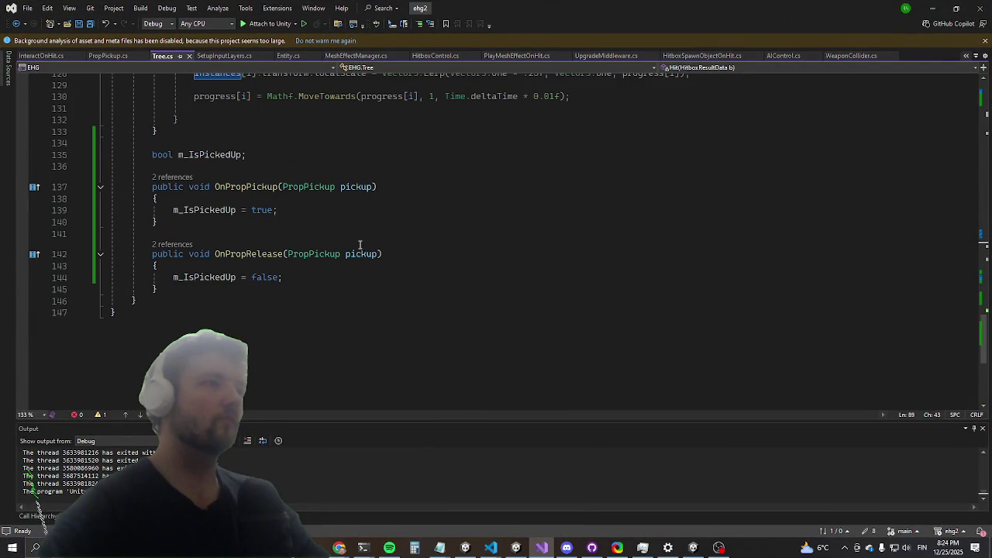
click(282, 208)
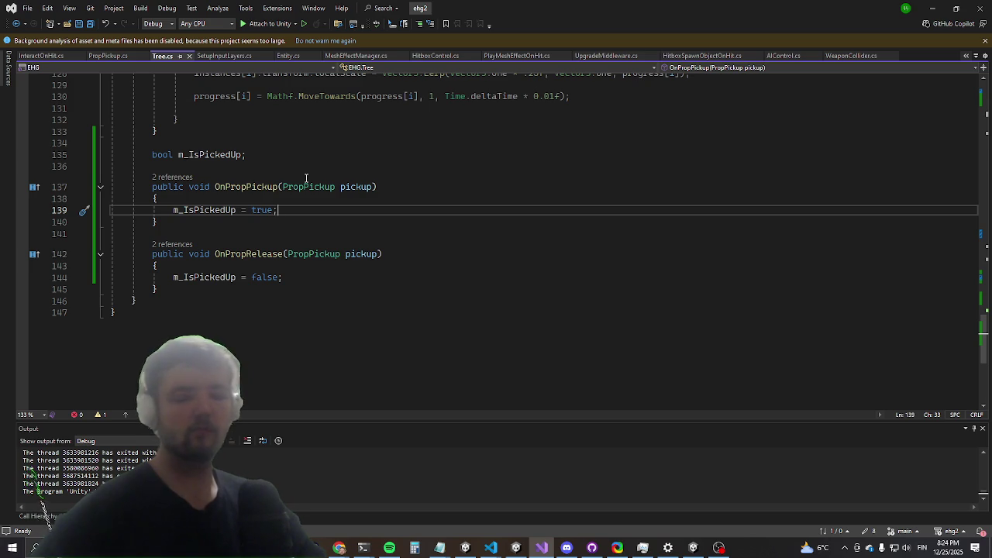
scroll(193, 190, up, 3)
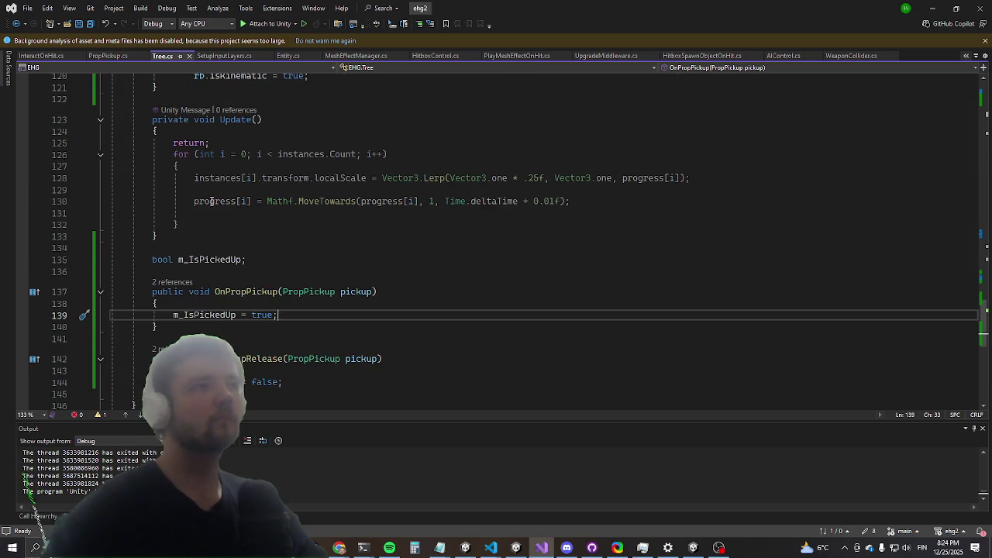
drag(261, 259, 121, 259)
key(ctrl+x)
scroll(200, 244, up, 20)
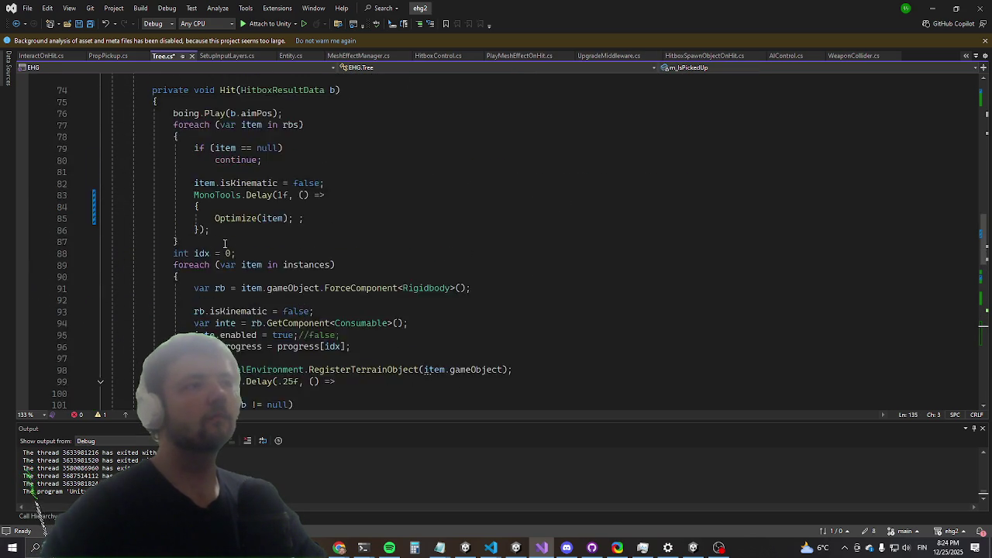
scroll(200, 244, up, 15)
click(190, 247)
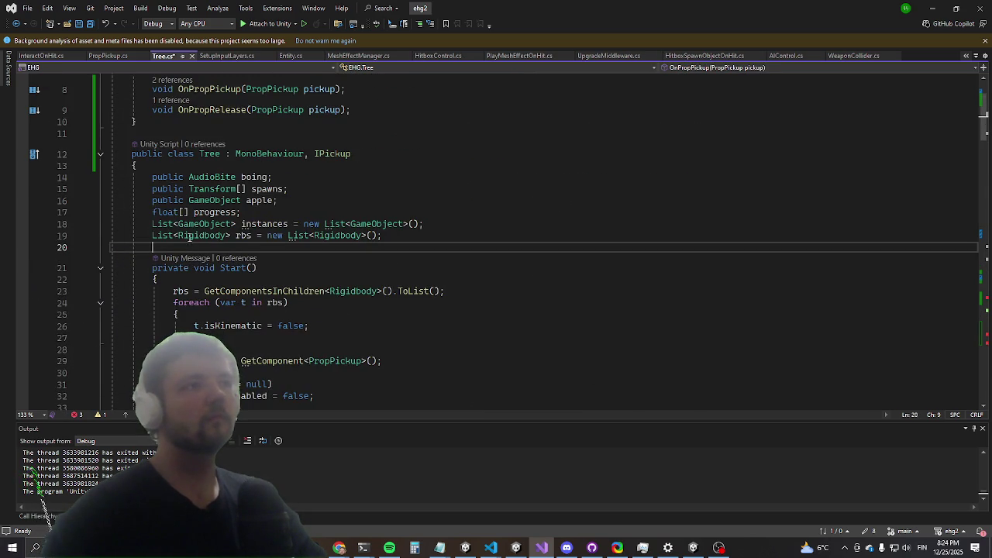
scroll(247, 155, down, 20)
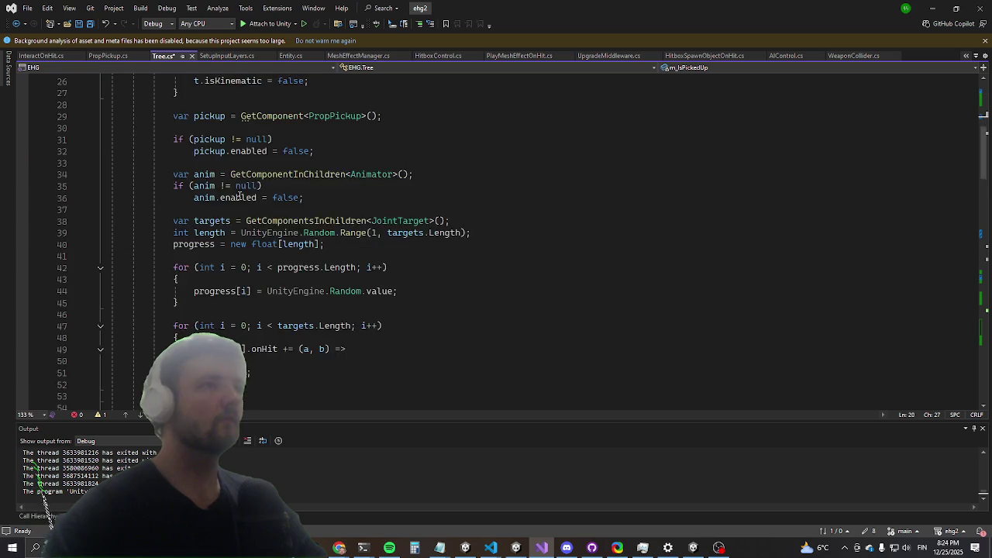
scroll(196, 300, down, 6)
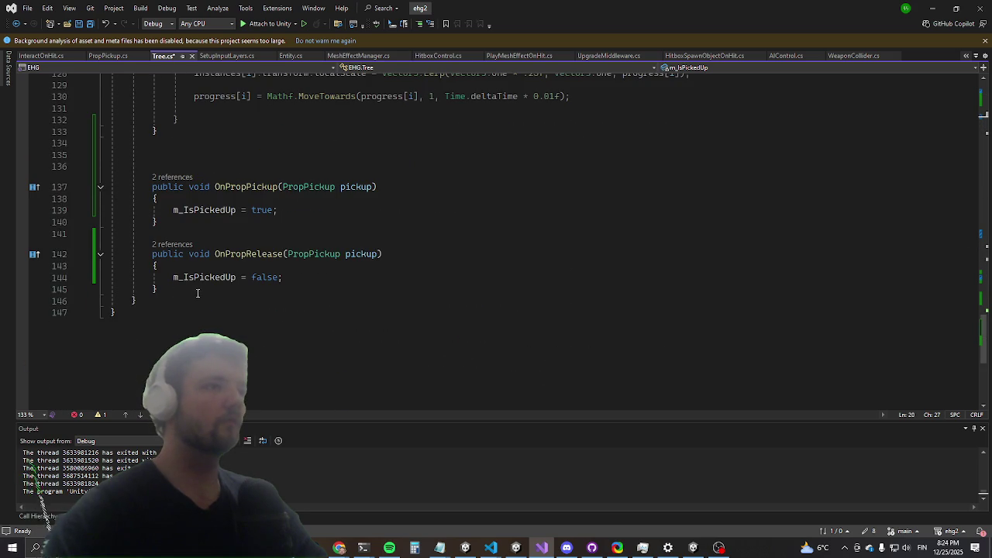
Step: In OnPropPickup, add 'var rb = rbs[0];' and 'rb.isKinematic = true;'
click(297, 198)
key(Return)
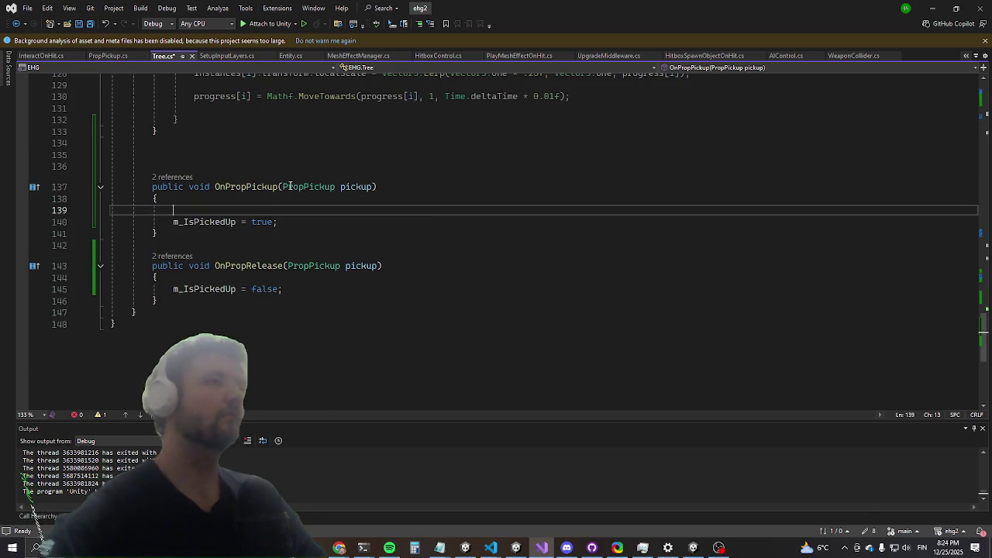
text(rbs[0])
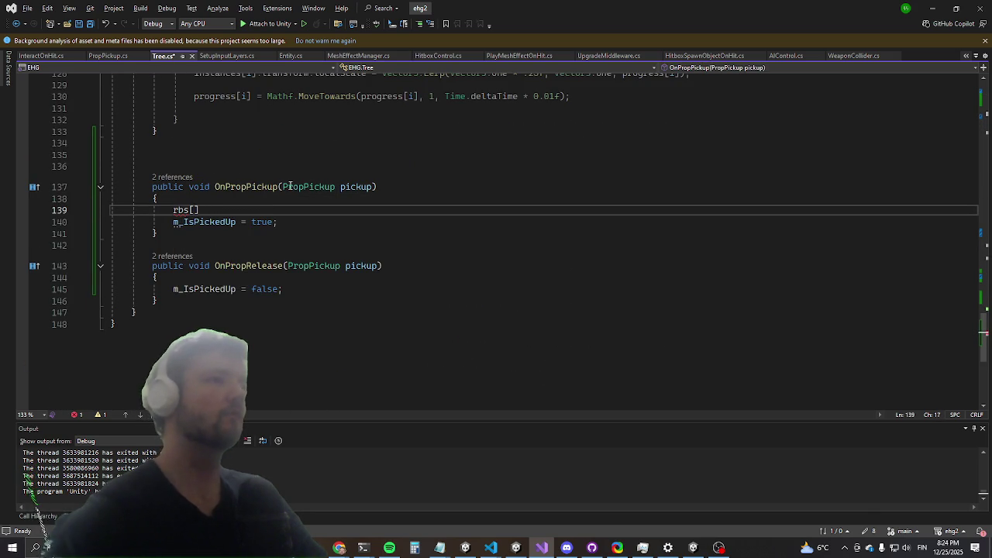
text(.isKinematic = tr)
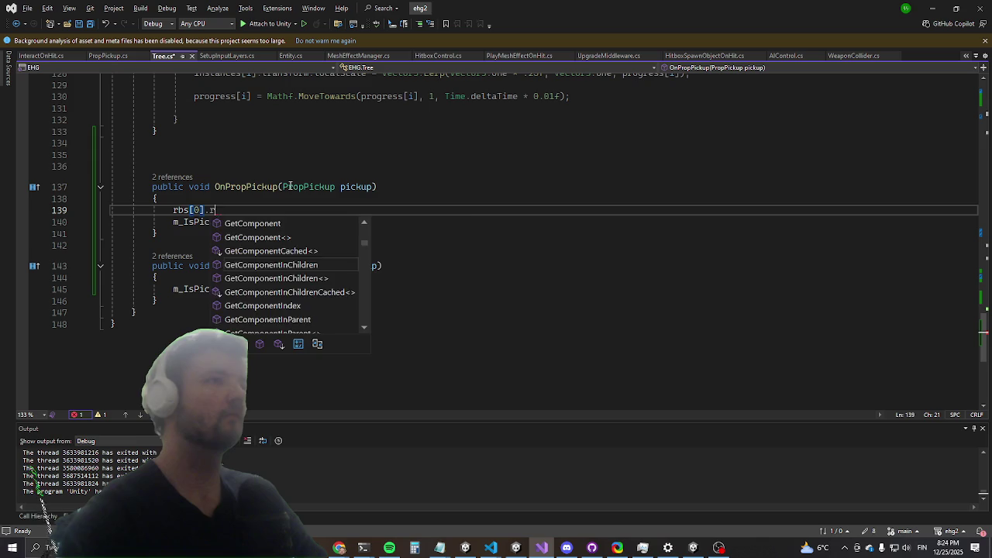
text(ue;)
key(Return)
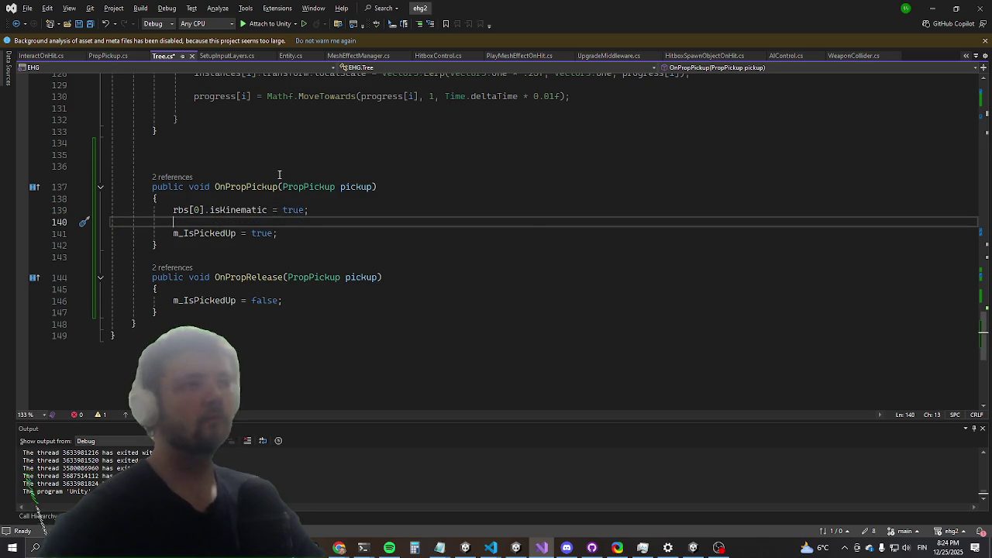
key(Up)
key(Up)
key(Return)
text(var r)
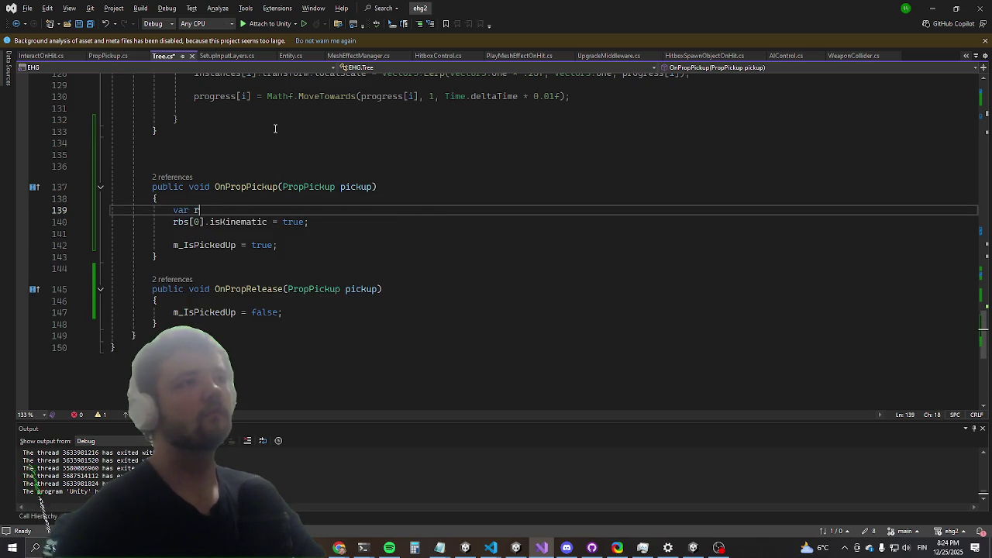
text(b = rbs[])
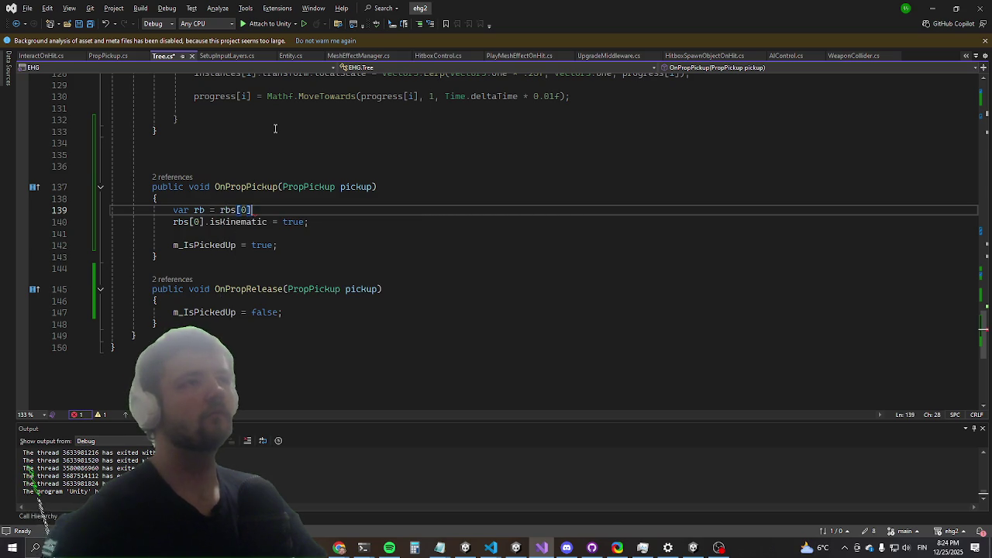
key(Return)
key(Down)
key(ctrl+shift+Right)
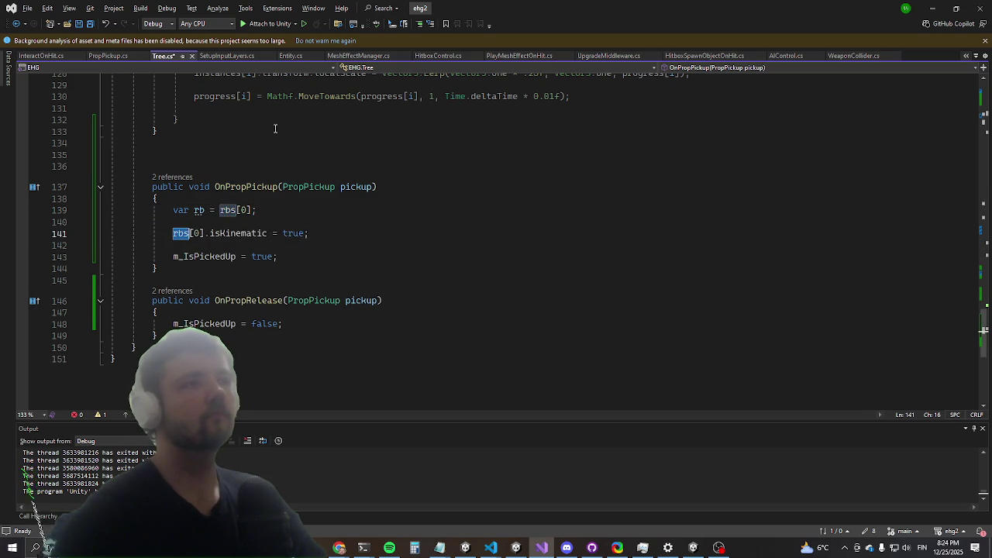
text(rb)
Step: Delete the extra blank lines above OnPropPickup, add an 'rb.' line, and save Tree.cs
key(Down)
key(Up)
key(Up)
key(Up)
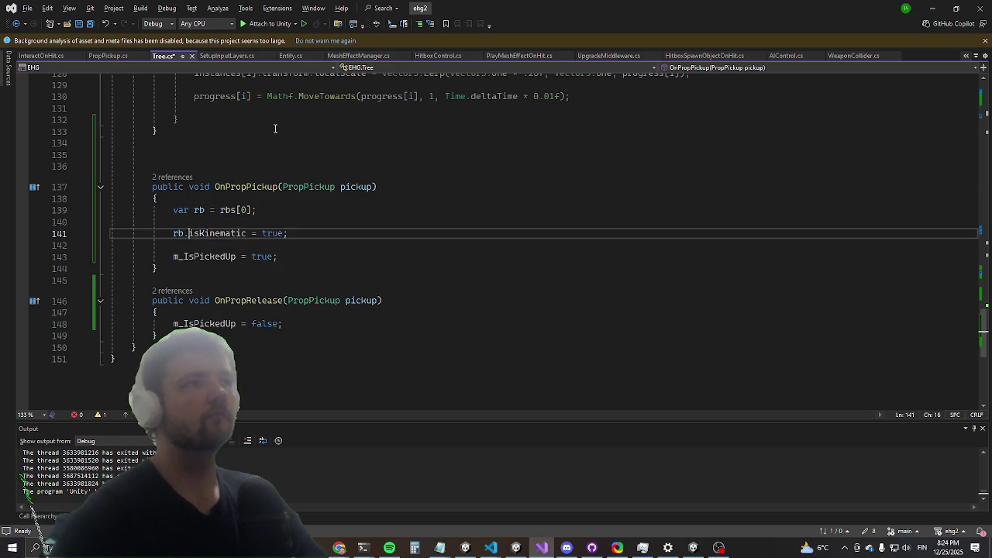
key(Up)
key(Up)
key(ctrl+shift+l)
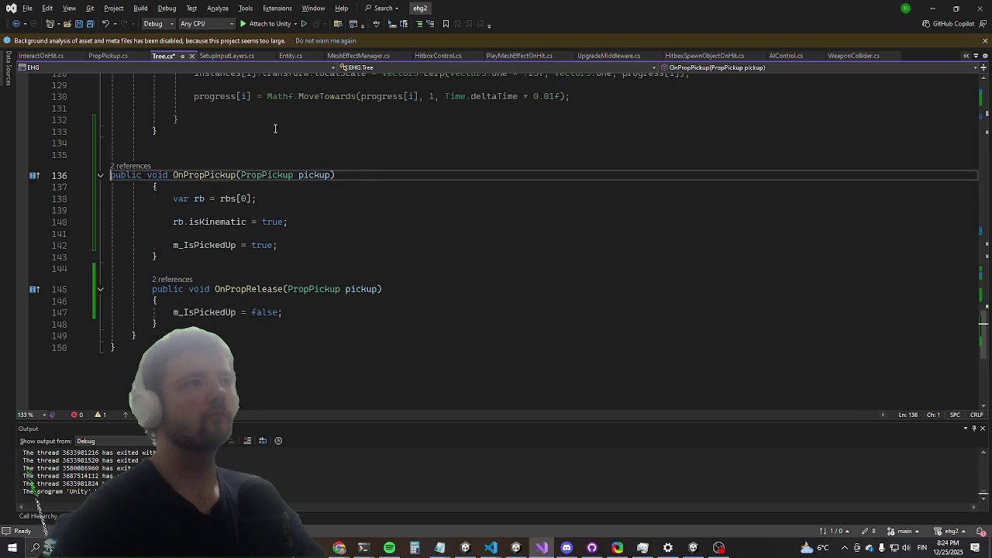
key(Up)
key(ctrl+shift+l)
key(Down)
key(Down)
key(Down)
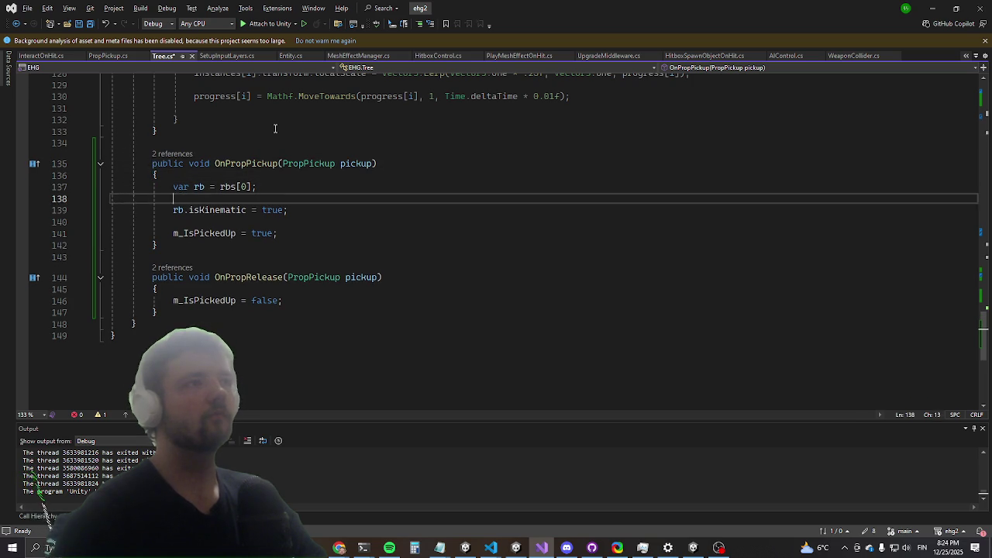
text(rb.tagr.l)
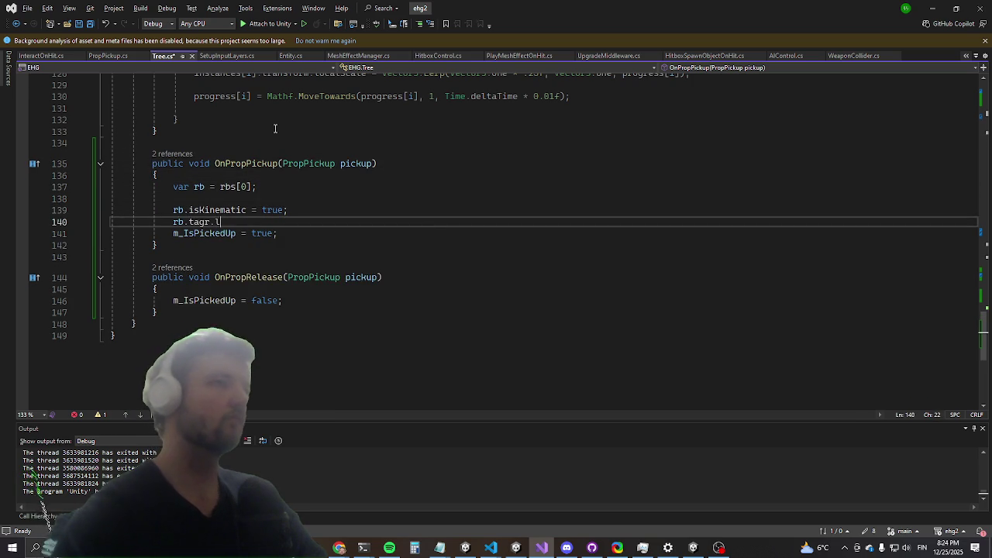
key(ctrl+s)
key(alt+Tab)
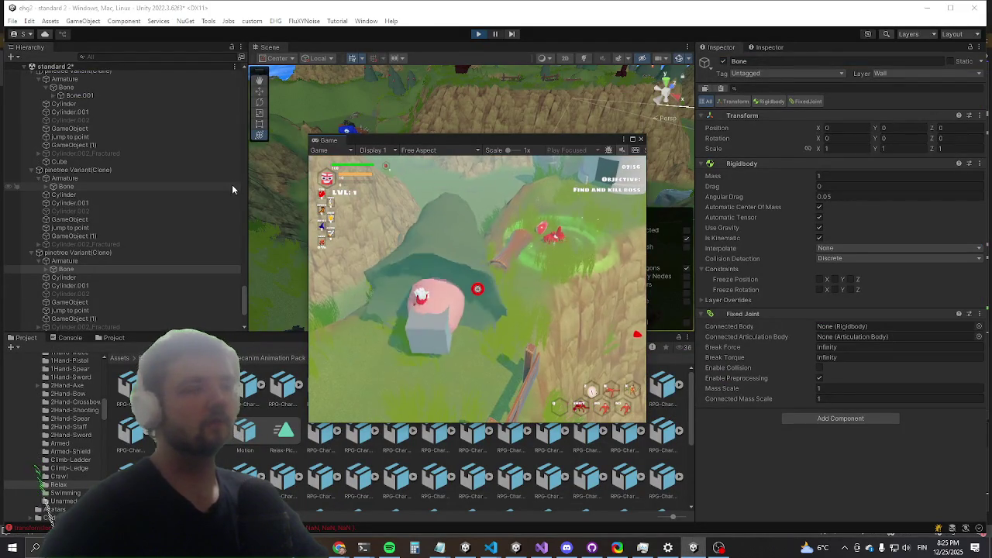
Step: Restart Play mode and maximize the Game window to full screen
key(super)
key(super)
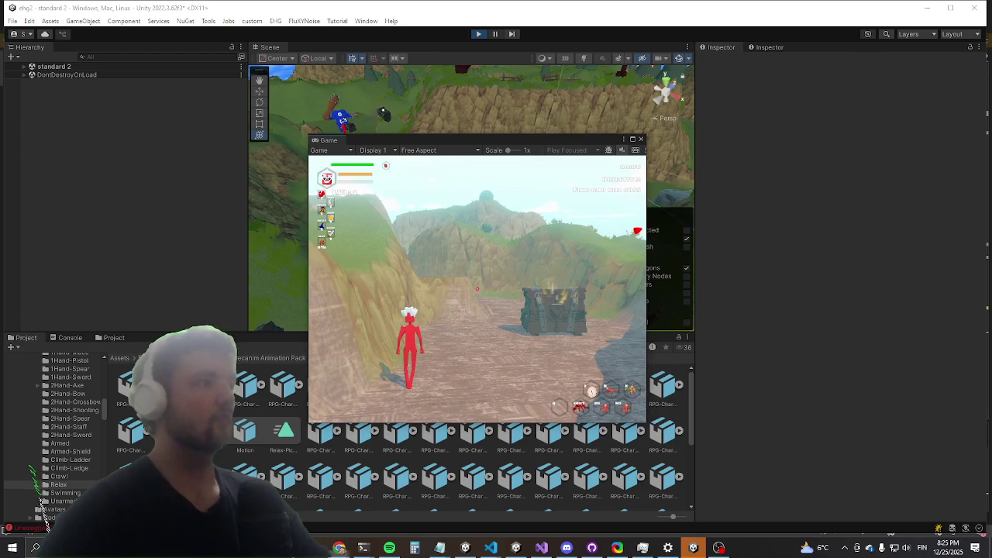
key(super)
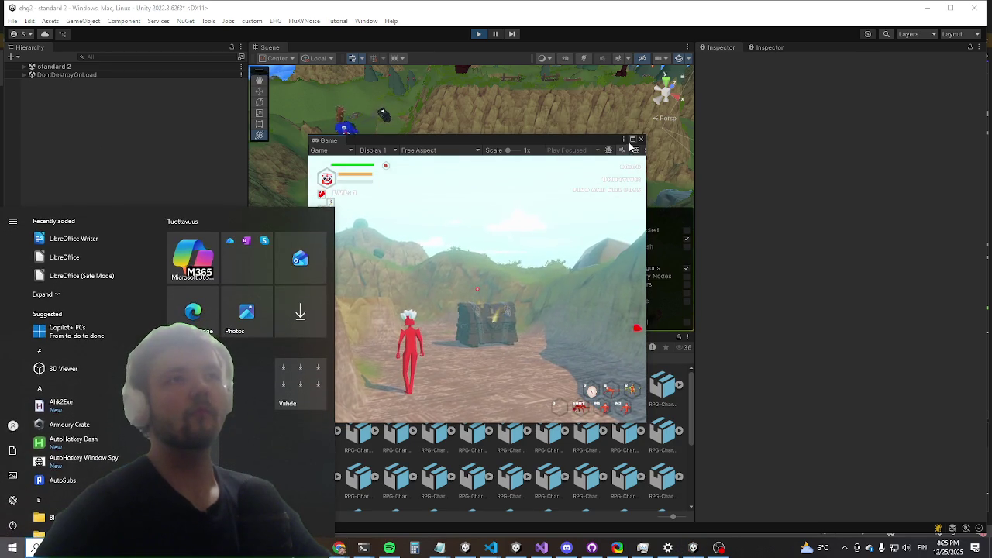
click(633, 139)
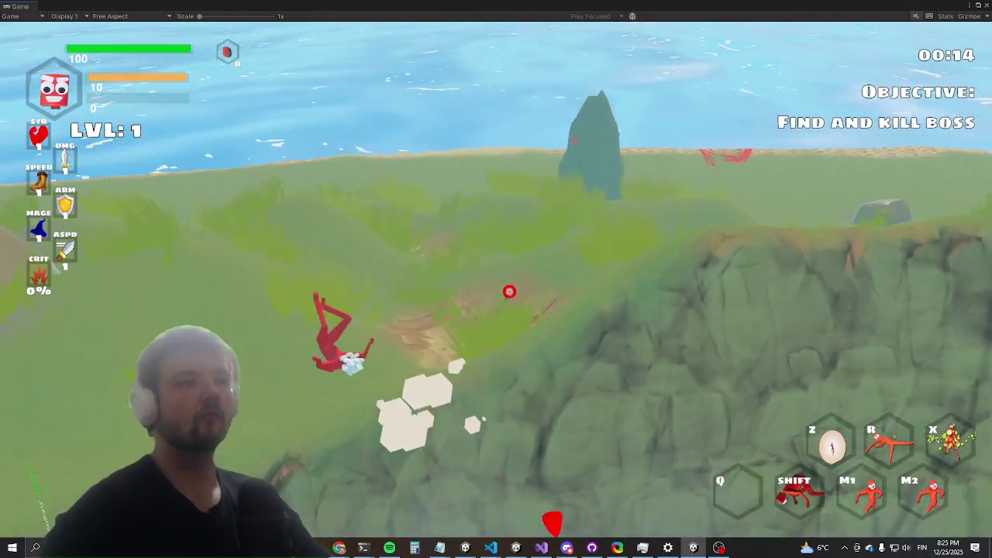
Step: Run the pauseai command in the in-game console to freeze the enemies
key(grave)
text(ki)
key(BackSpace)
key(BackSpace)
text(pauseai)
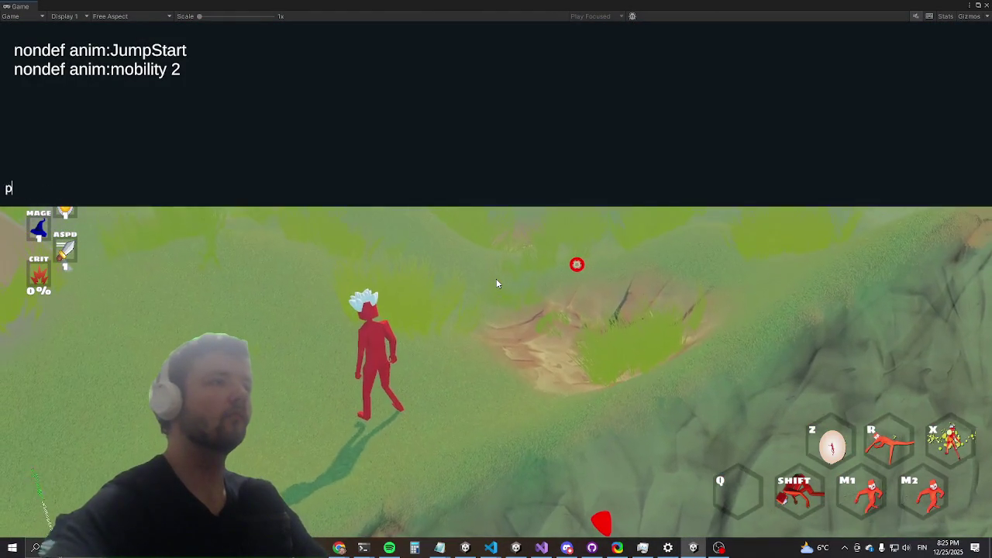
key(Return)
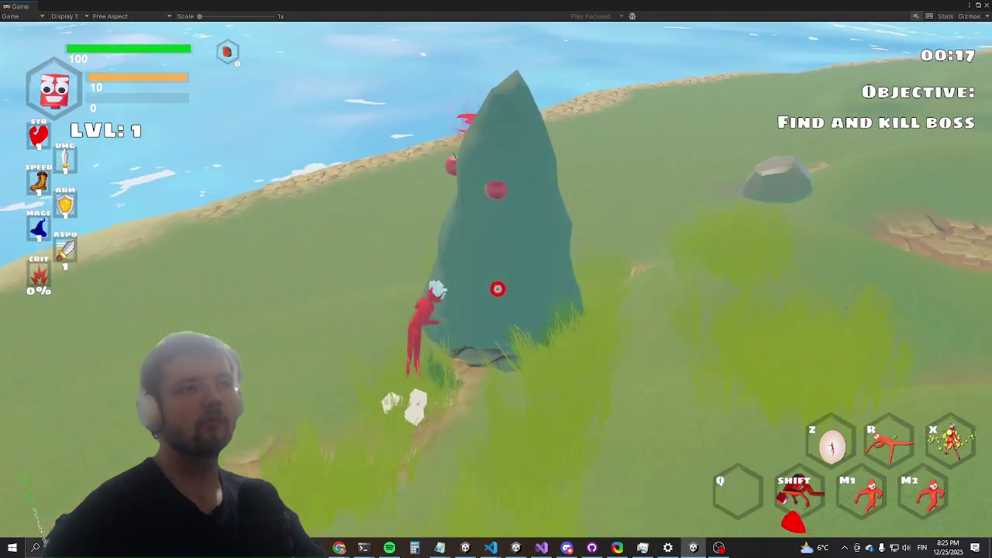
Step: Slash the tall tree, then briefly switch to Visual Studio and back to the game
click(505, 277)
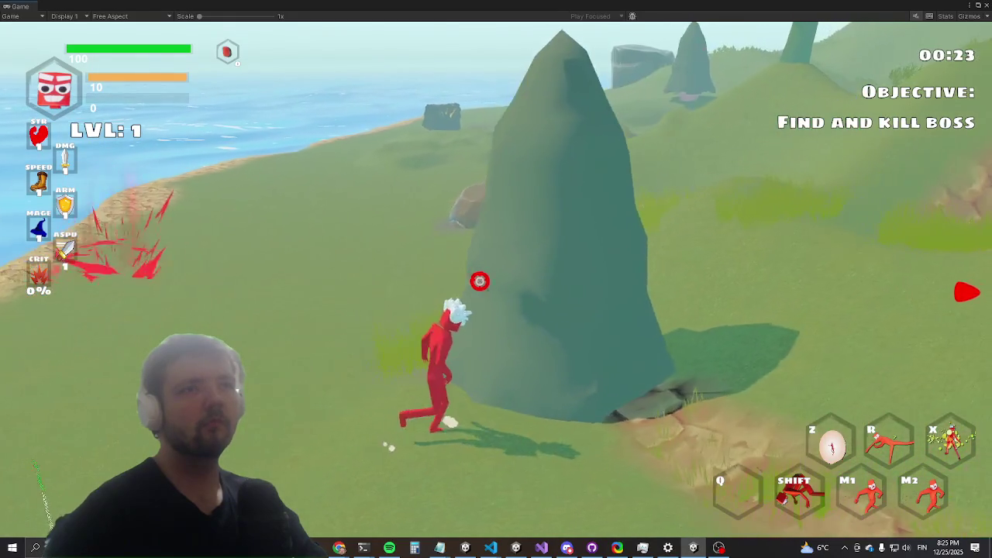
key(alt+Tab)
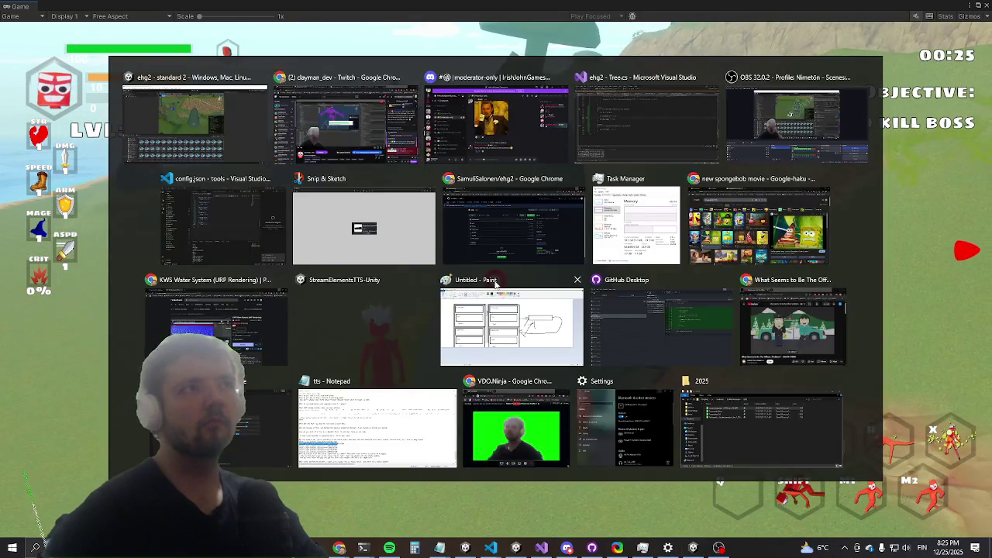
key(super)
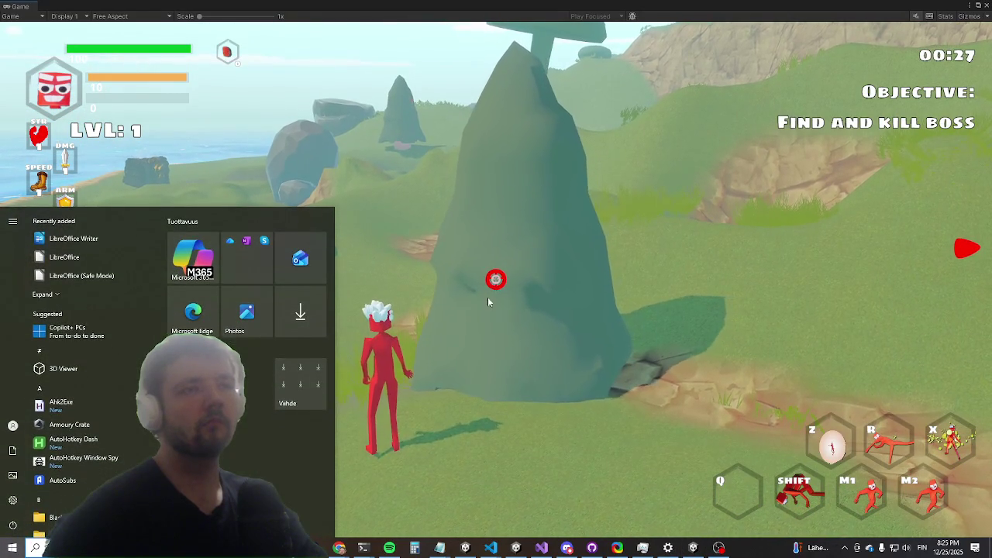
click(541, 547)
click(541, 547)
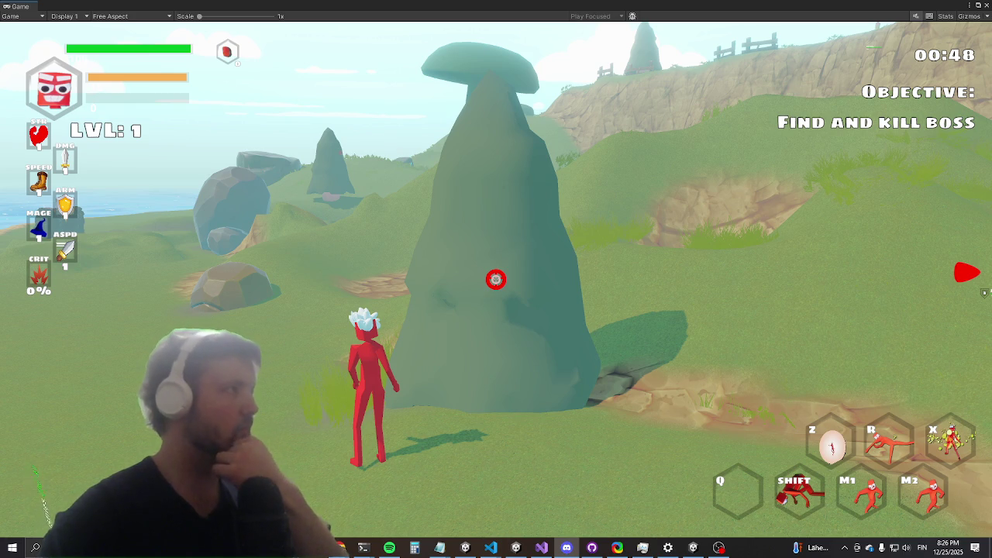
Step: Stop Play mode with Ctrl+P and bring the PowerShell window over the game
key(ctrl+p)
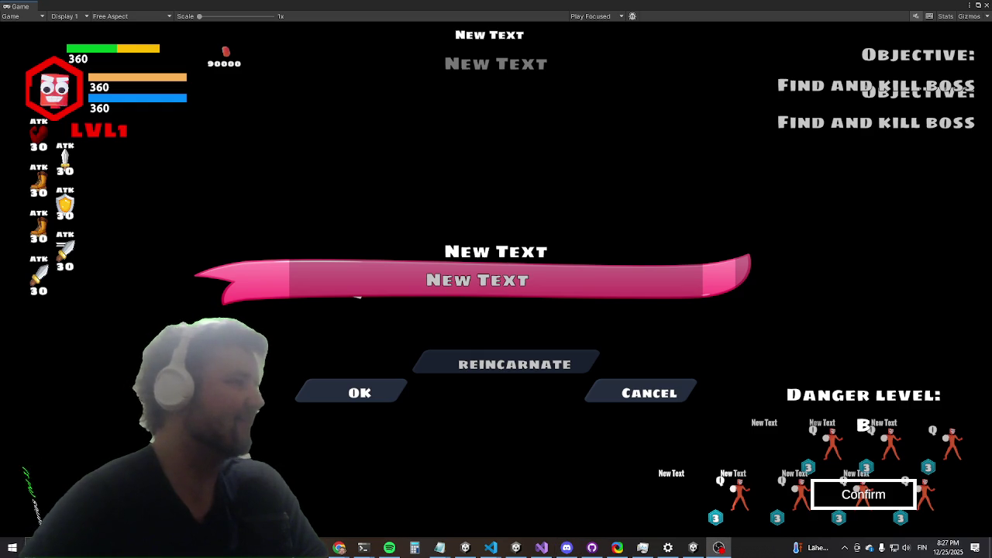
click(719, 548)
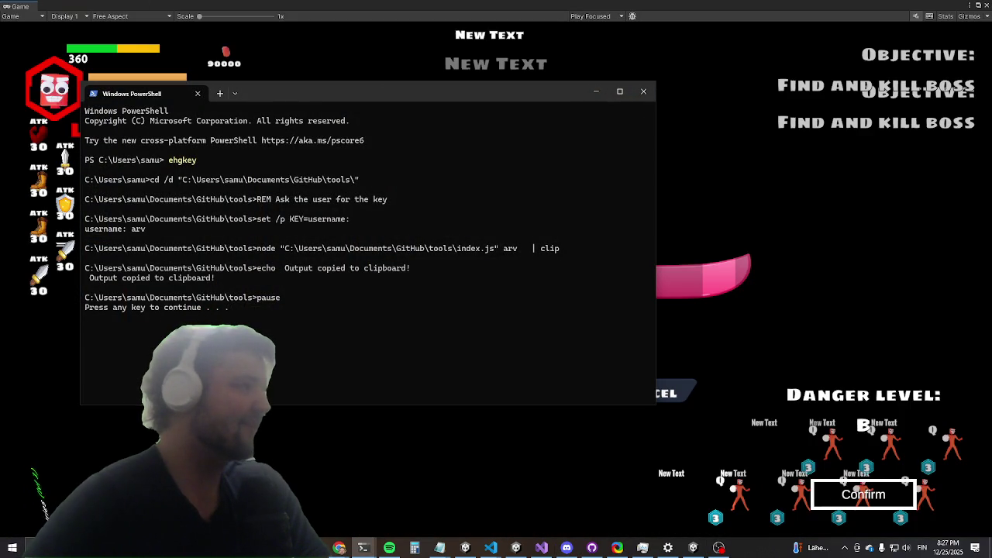
Step: Run ehgkey for the new username to copy its key, then close PowerShell
key(alt+Tab)
click(352, 278)
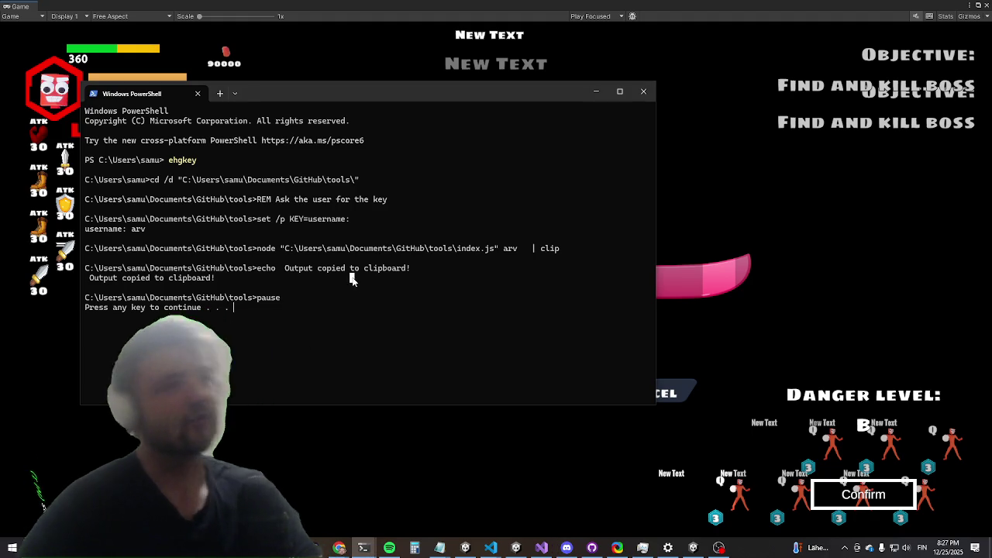
key(Return)
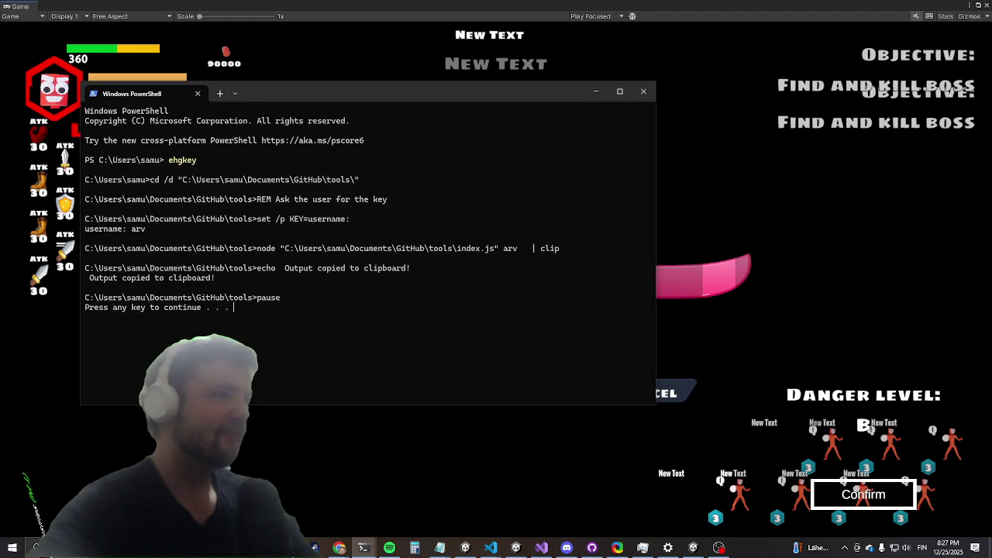
text(ehgkey)
key(Return)
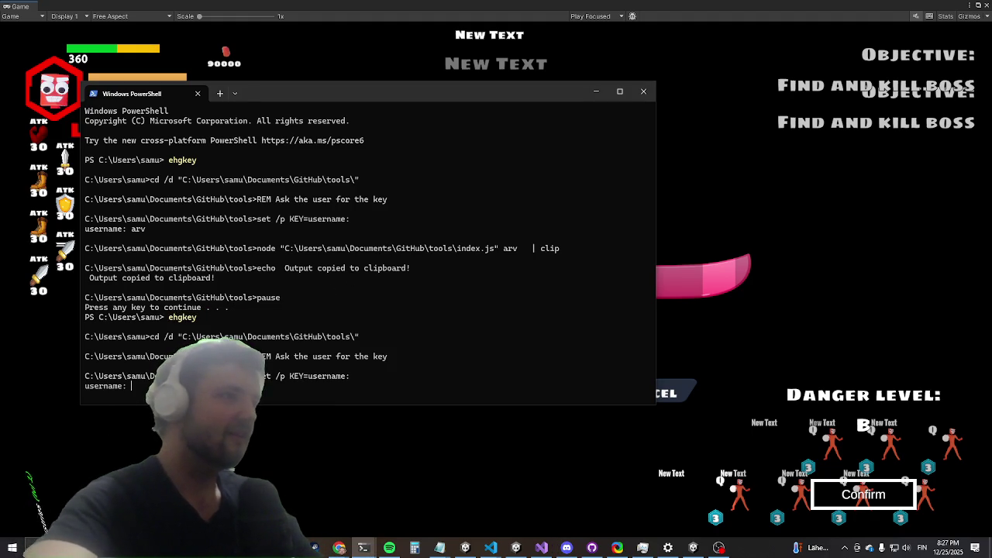
text(b)
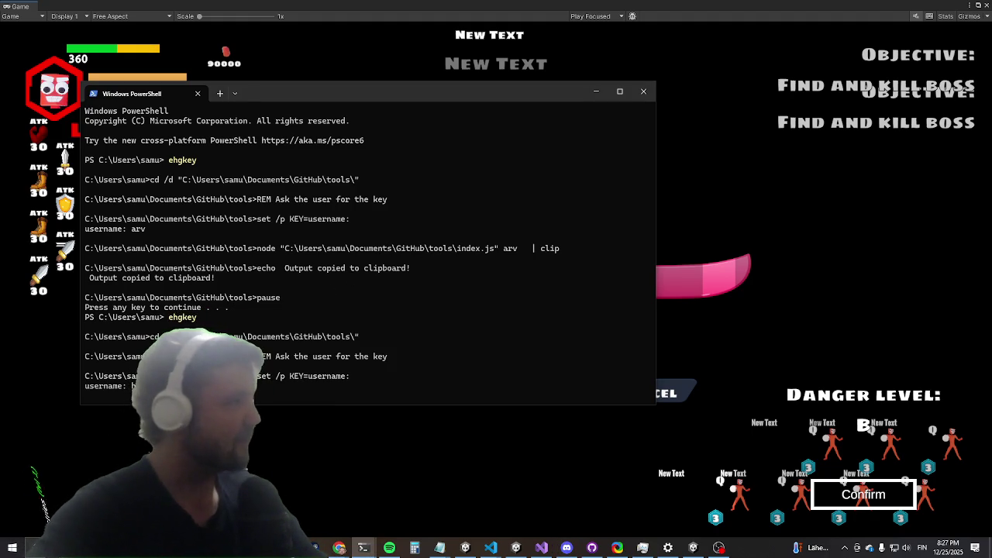
text(nnes)
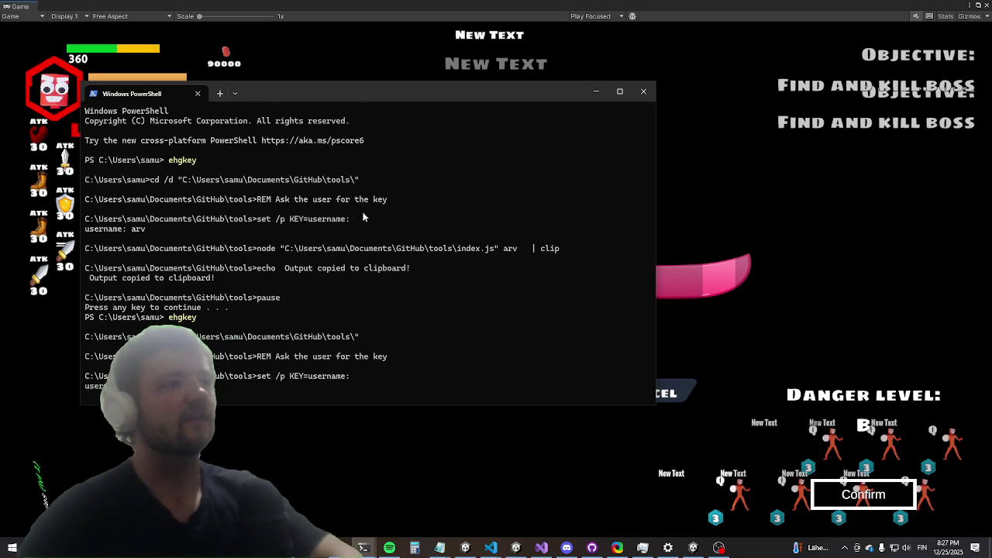
key(Return)
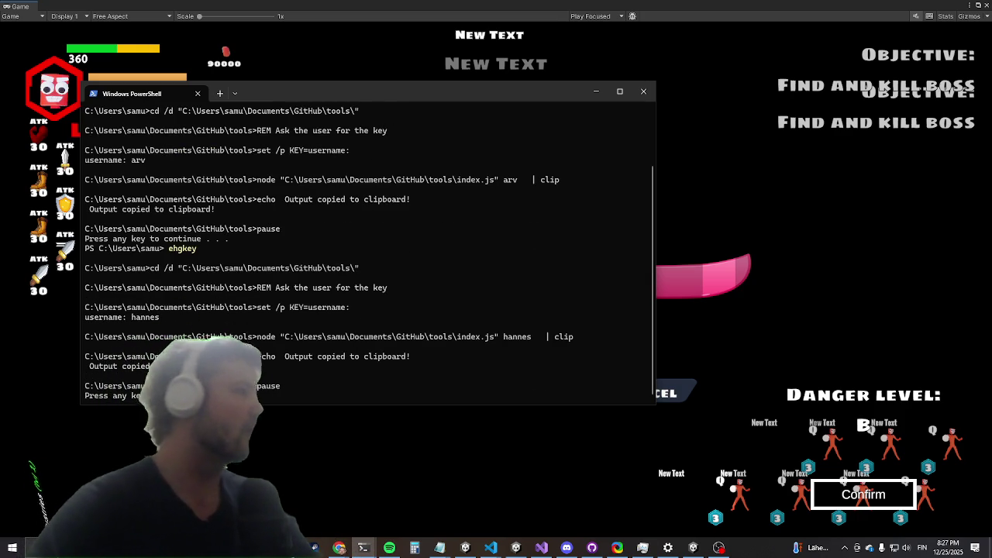
key(alt+Tab)
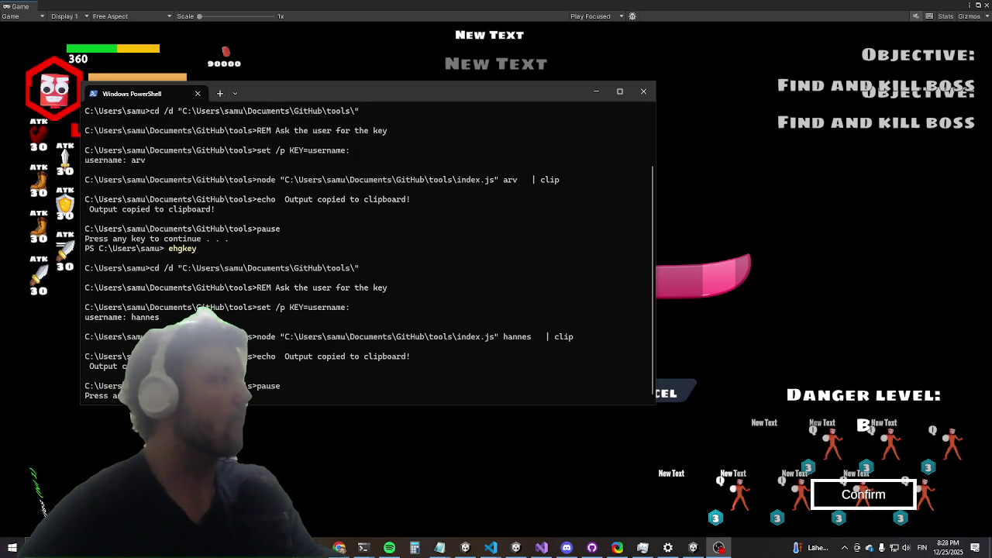
click(643, 92)
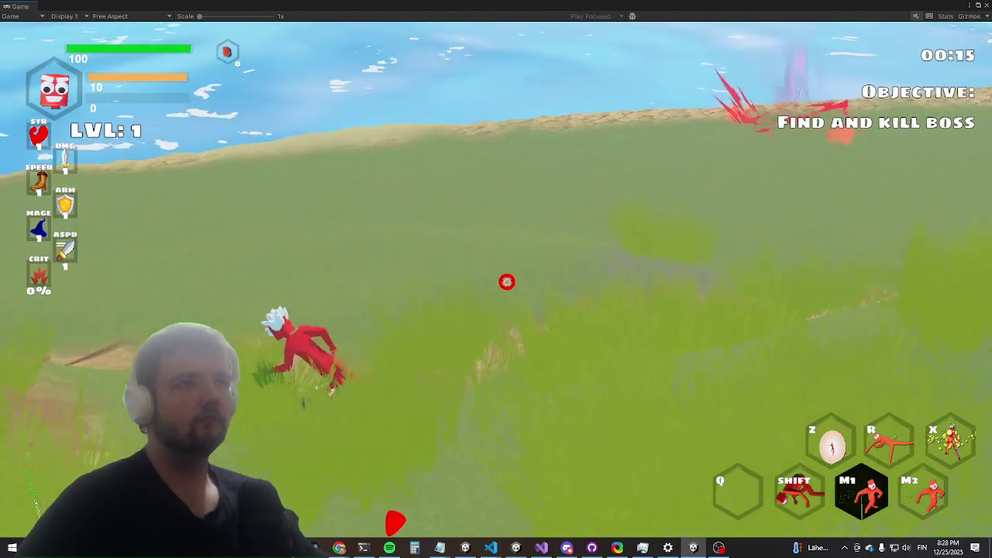
Step: Dash past the blue enemy, over the rocks and across the grass to the large tree
key(w)
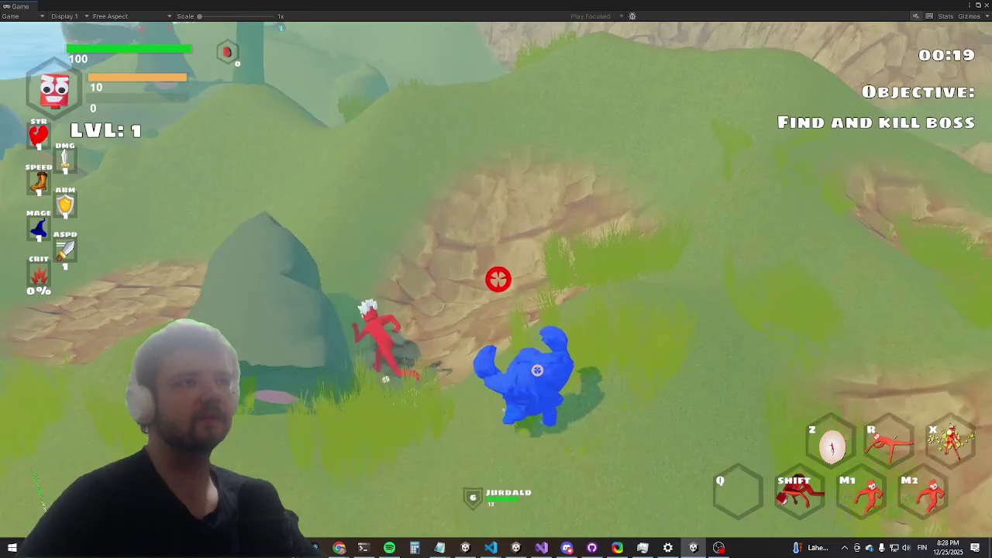
key(shift)
key(w)
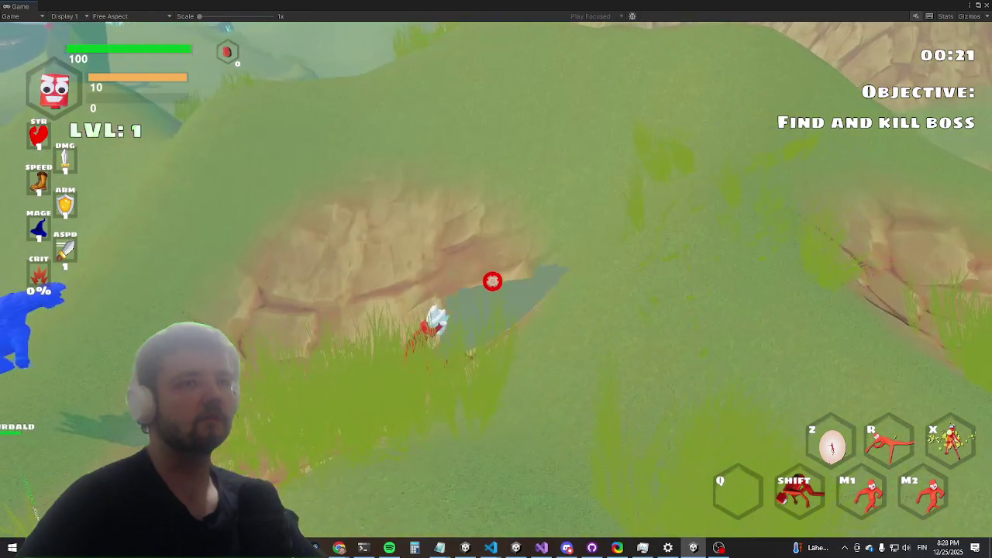
key(w)
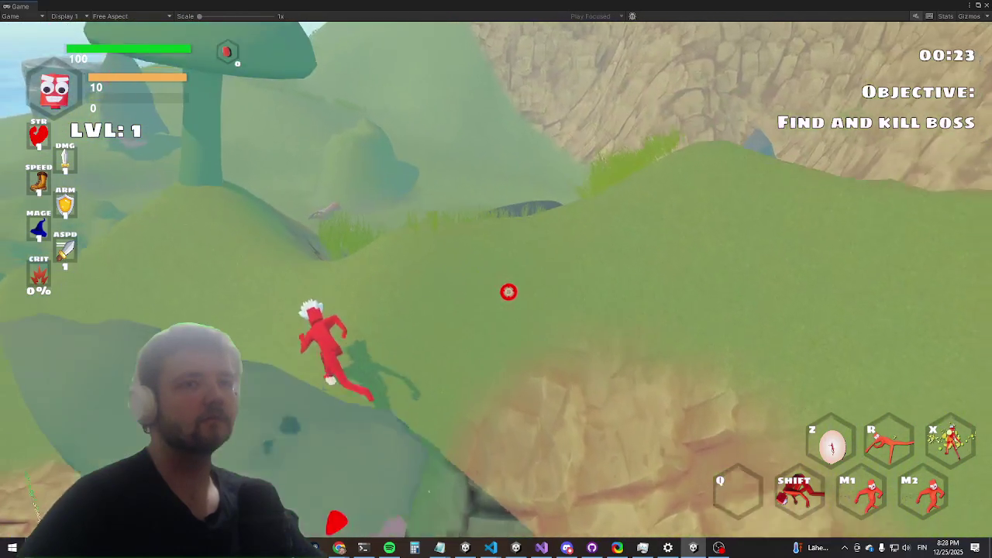
key(w)
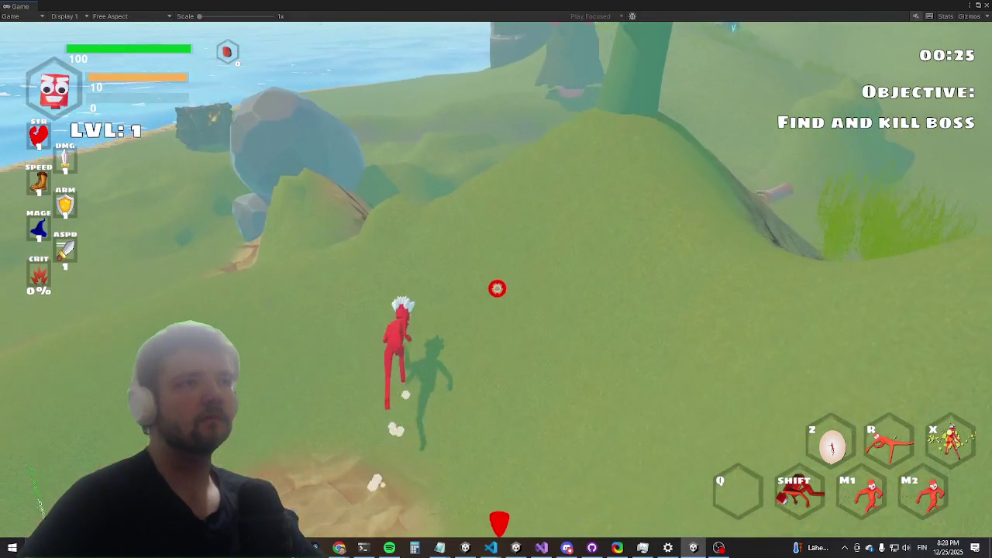
key(w)
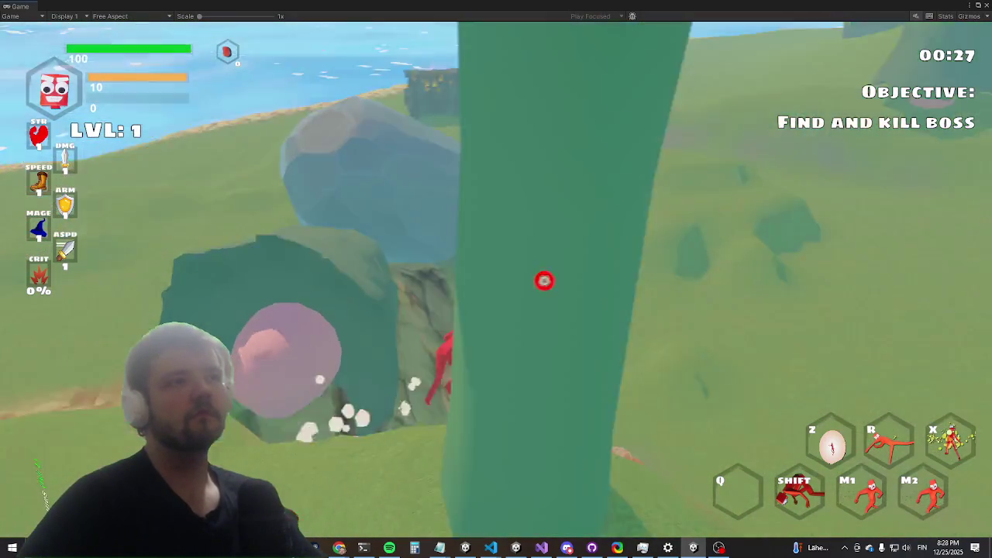
key(w)
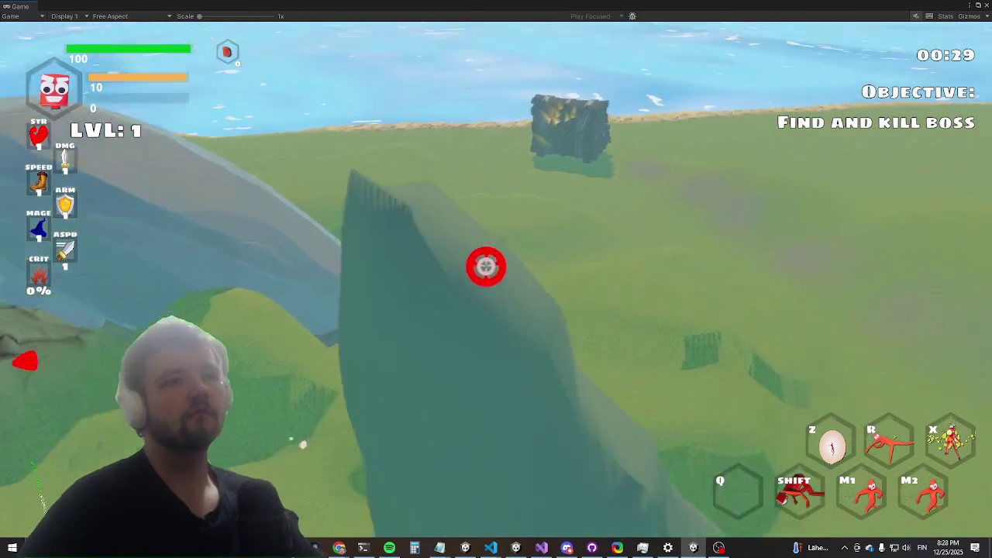
key(w)
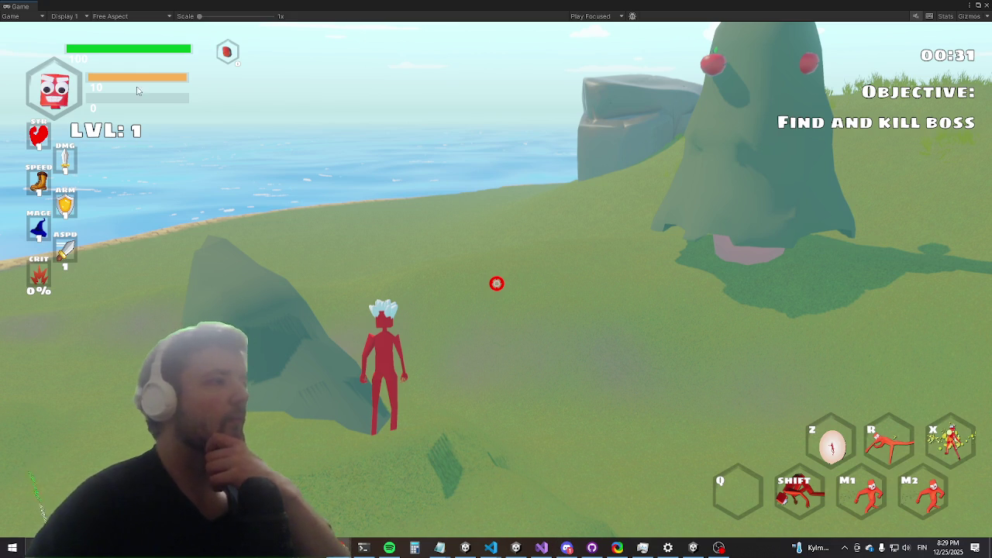
Step: Return to the Scene view, frame the character beside the tree, and select pinetree Variant(Clone)
double_click(120, 9)
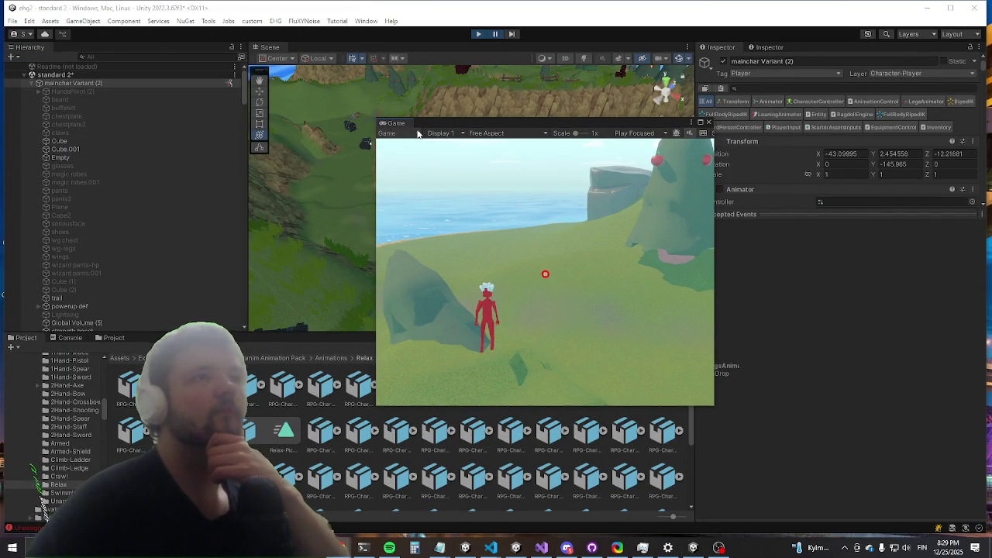
click(348, 155)
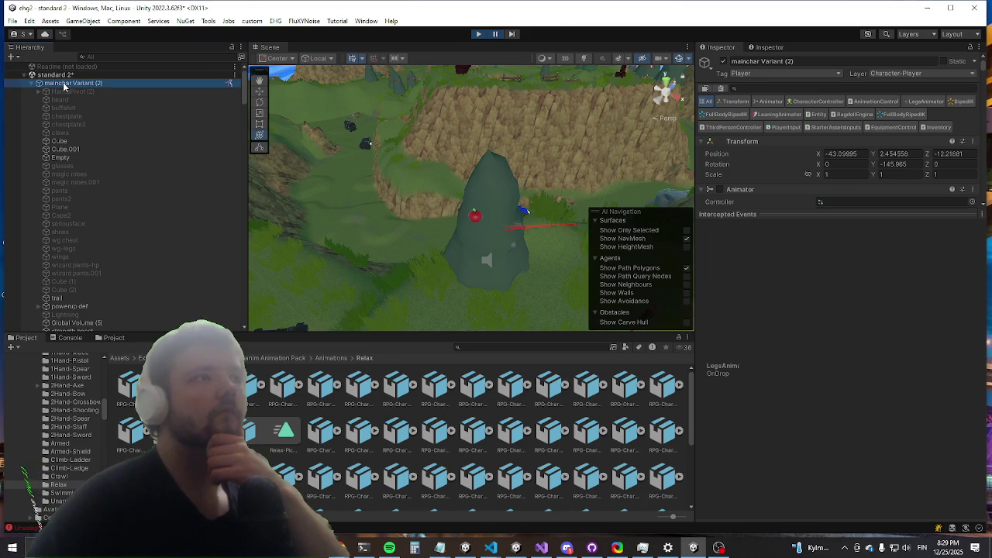
double_click(68, 83)
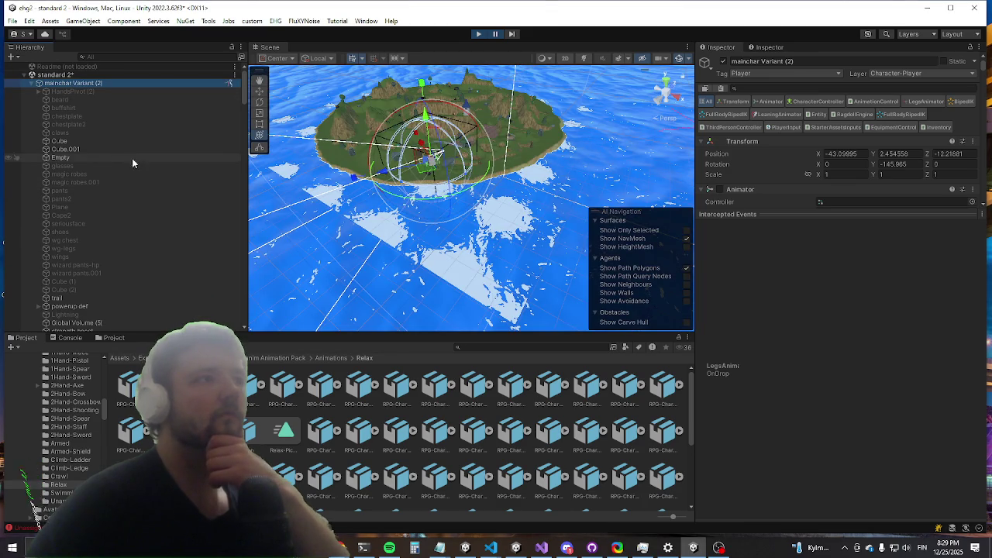
scroll(447, 157, up, 6)
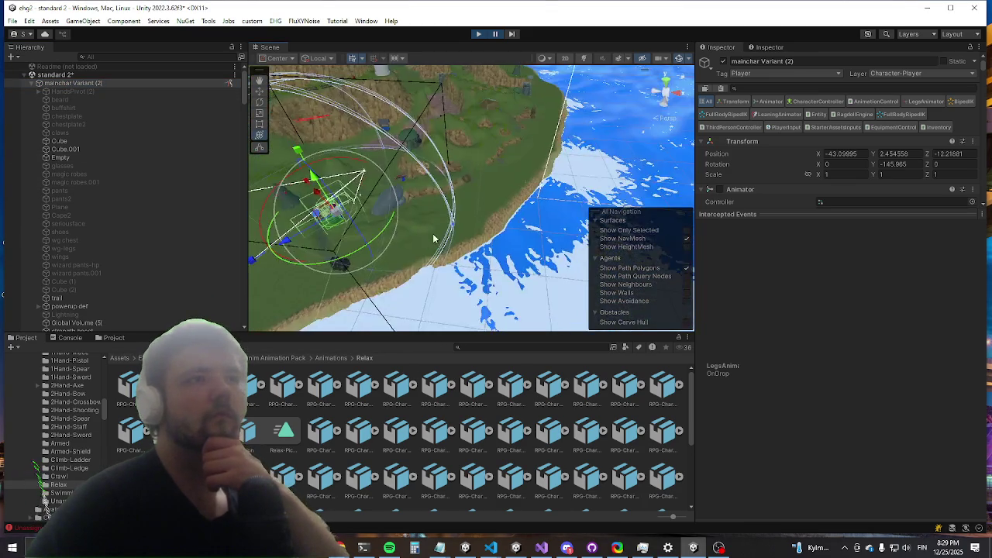
mouse_move(434, 239)
mouse_down()
mouse_move(468, 250)
mouse_move(496, 233)
mouse_move(589, 155)
mouse_move(670, 59)
mouse_move(842, 472)
mouse_move(542, 285)
mouse_move(517, 252)
mouse_move(556, 257)
mouse_move(532, 226)
mouse_move(791, 431)
mouse_move(847, 327)
mouse_up()
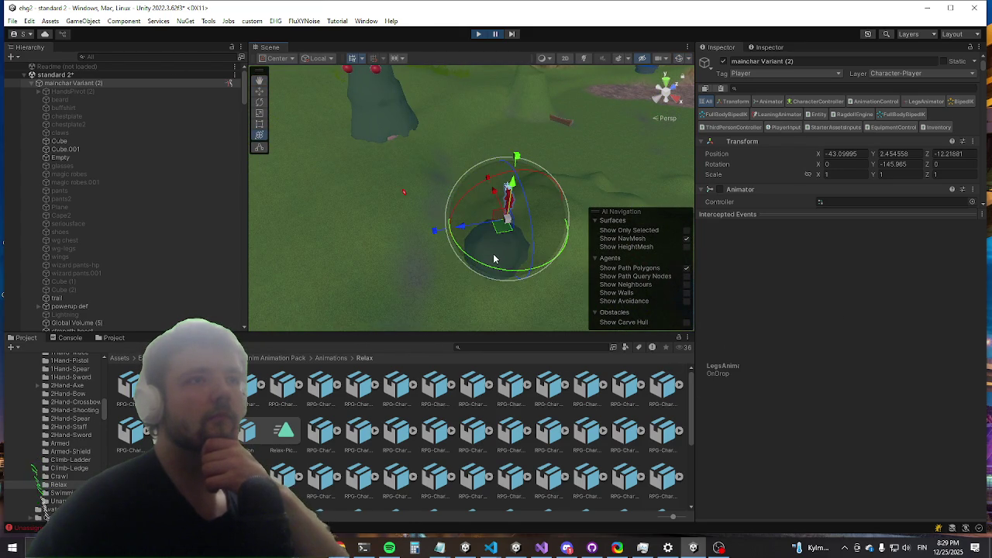
mouse_move(493, 259)
mouse_down()
mouse_move(418, 250)
mouse_move(465, 268)
mouse_move(493, 293)
mouse_up()
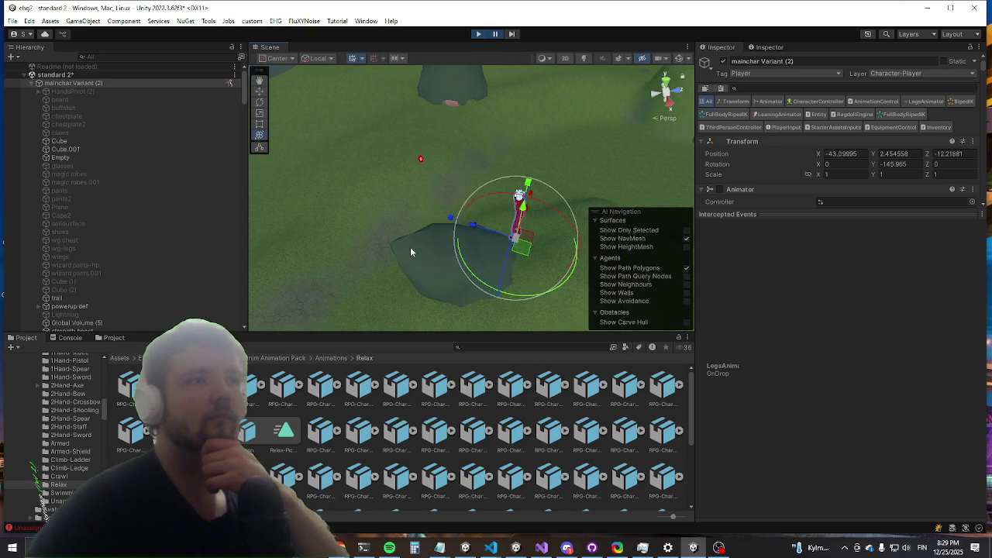
click(410, 247)
click(77, 310)
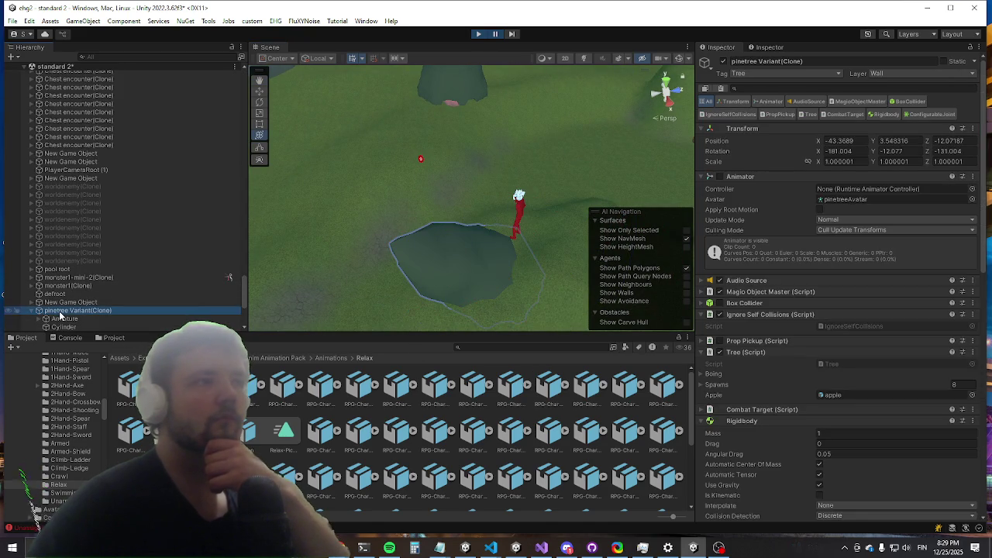
Step: Expand the tree's Armature in the Hierarchy and select its Bone
scroll(899, 225, down, 10)
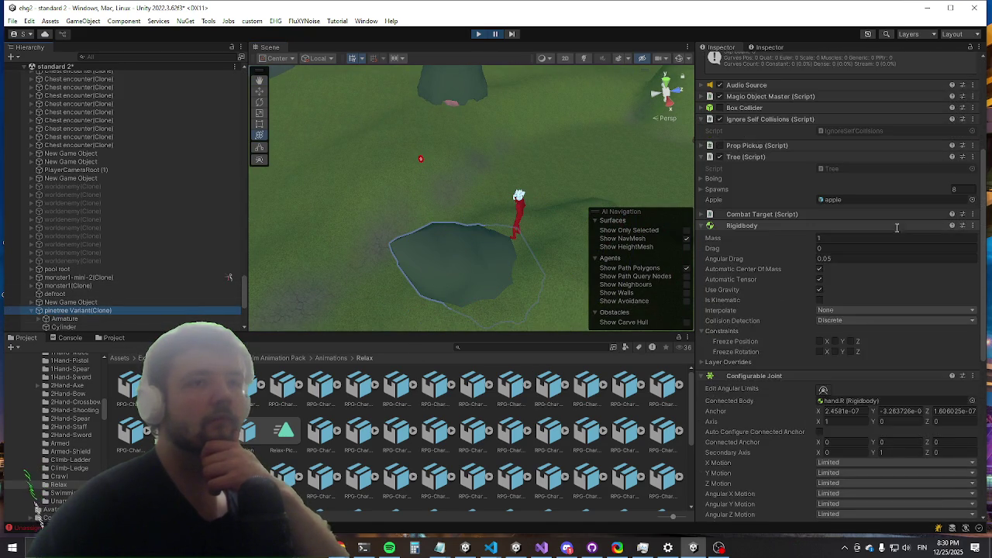
scroll(896, 229, down, 5)
scroll(893, 229, up, 12)
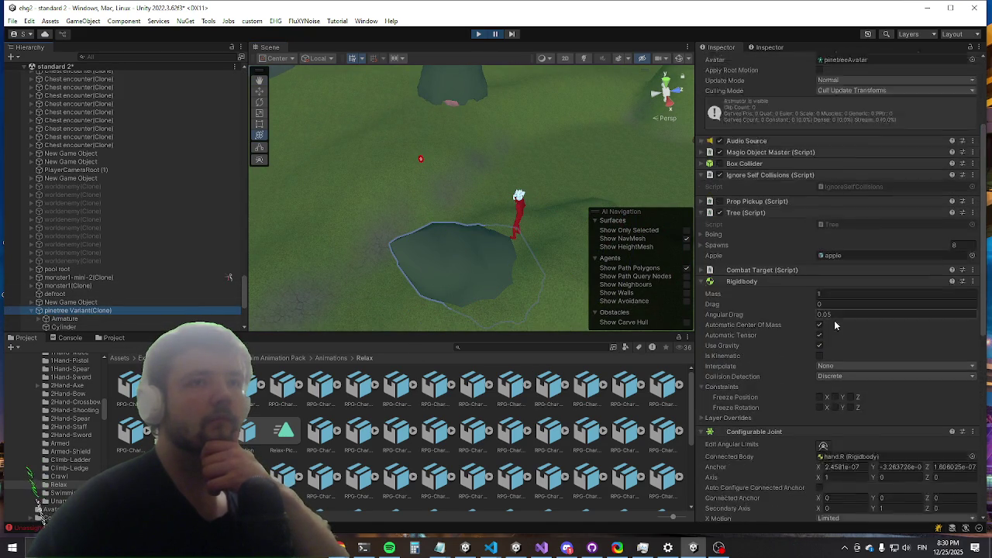
click(77, 320)
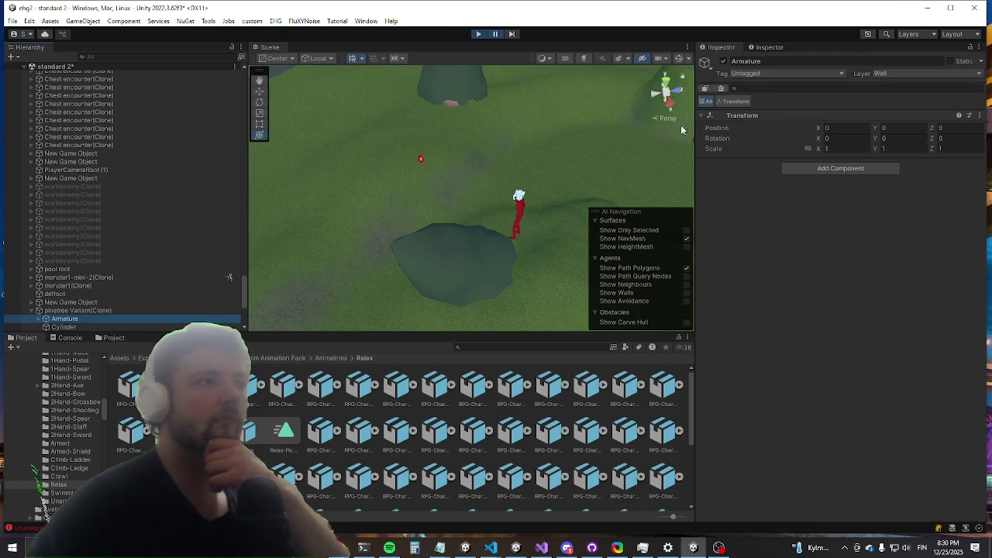
click(45, 319)
scroll(42, 321, down, 3)
click(70, 266)
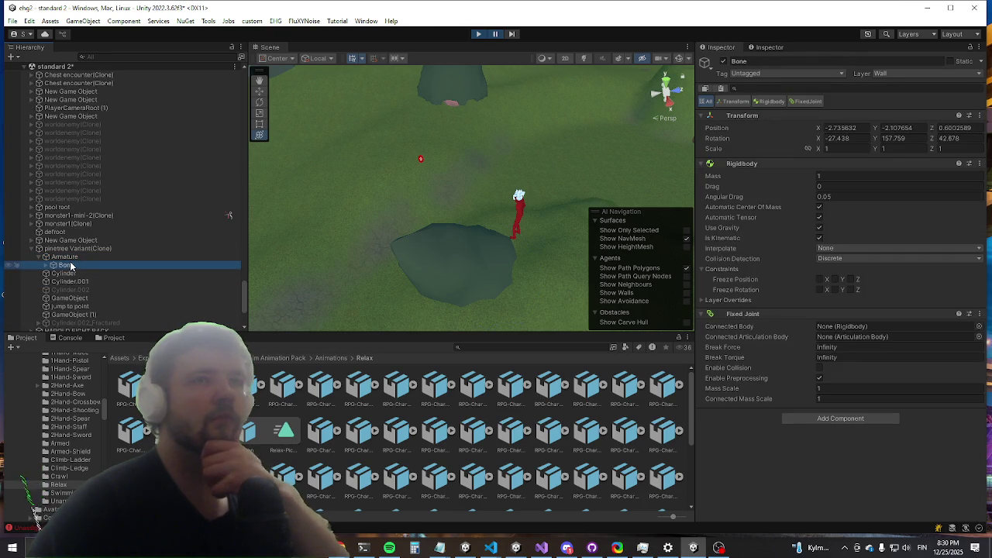
Step: Set the Bone's Position to 0, 0, 0 and resume the paused game
click(841, 128)
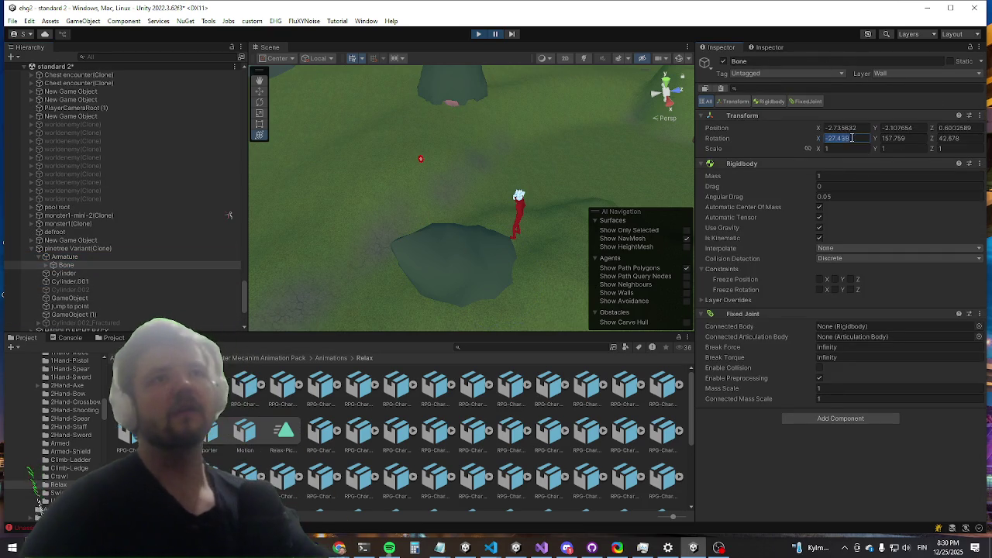
text(0)
key(Tab)
text(0)
key(Tab)
text(0)
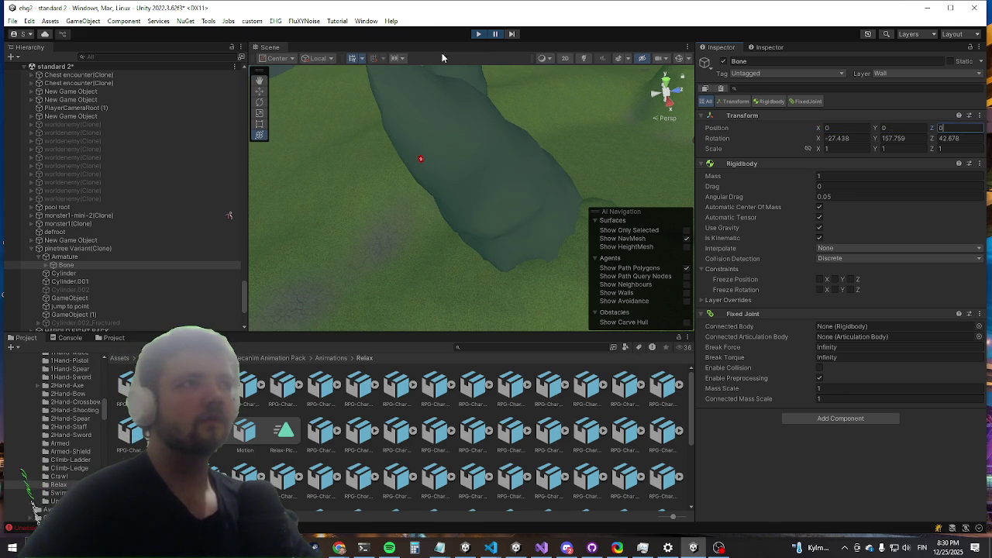
click(495, 34)
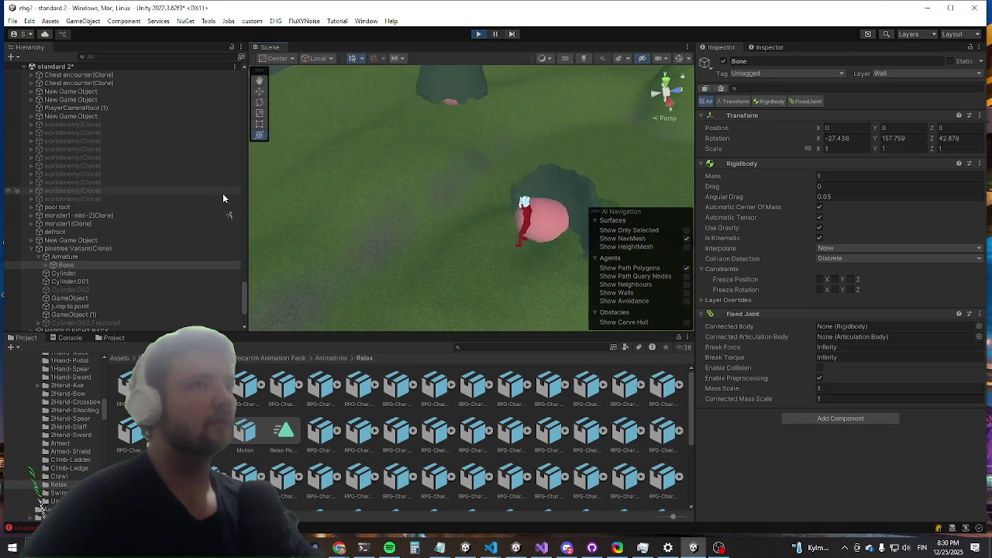
key(super)
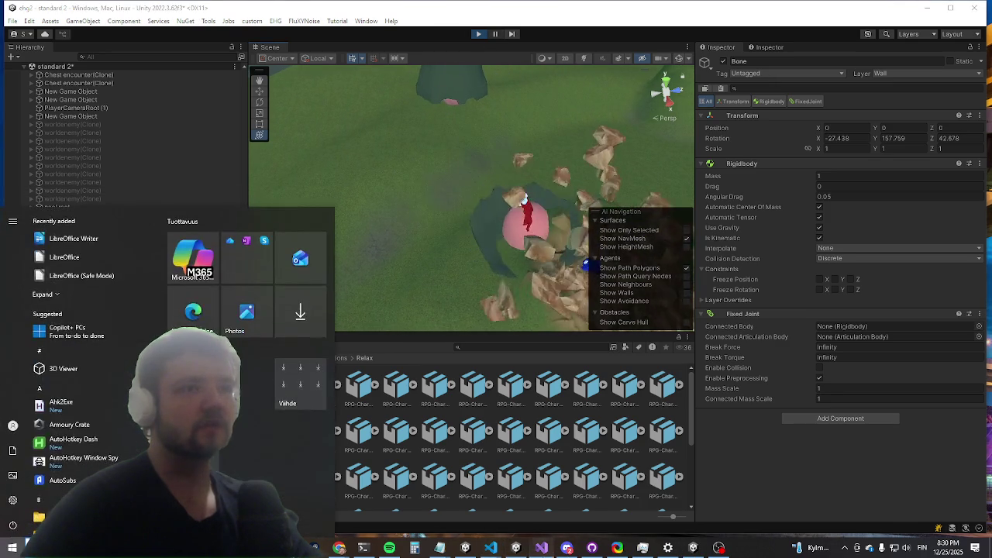
Step: Dock the floating Game window over the Scene area and maximize it with Shift+Space
key(Escape)
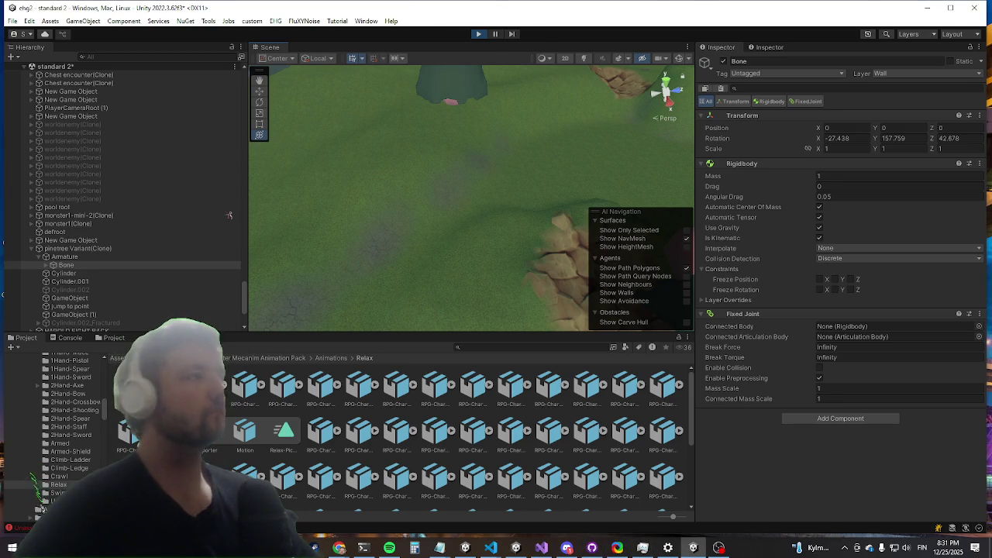
mouse_move(31, 164)
mouse_down()
mouse_move(351, 164)
mouse_move(326, 50)
mouse_up()
key(shift+space)
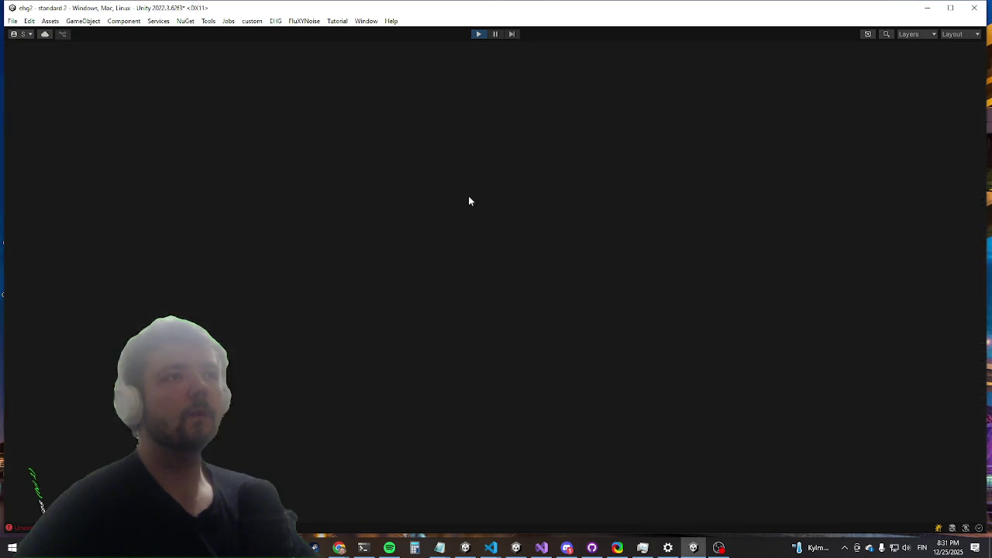
Step: Run to the tall tree and strike it twice to pick it up
key(w)
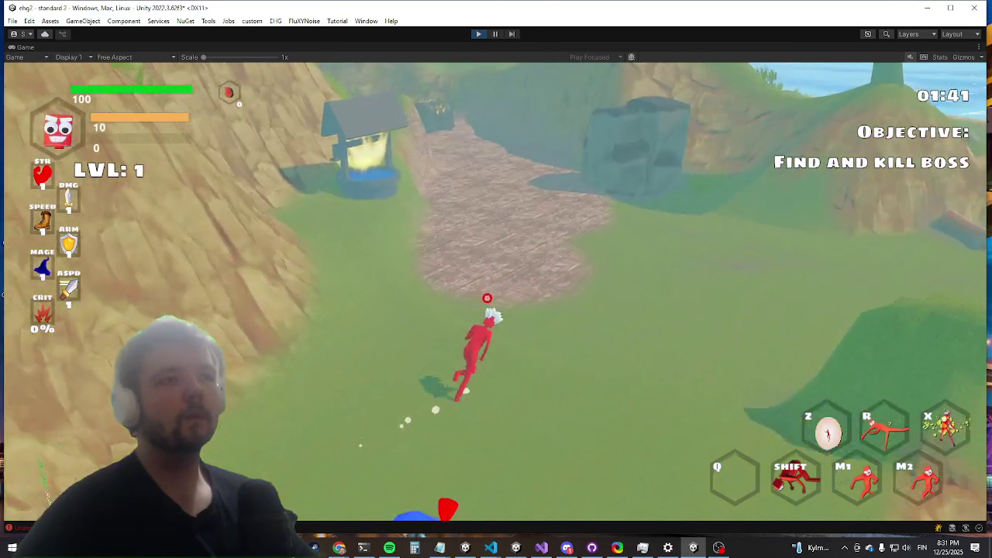
key(w)
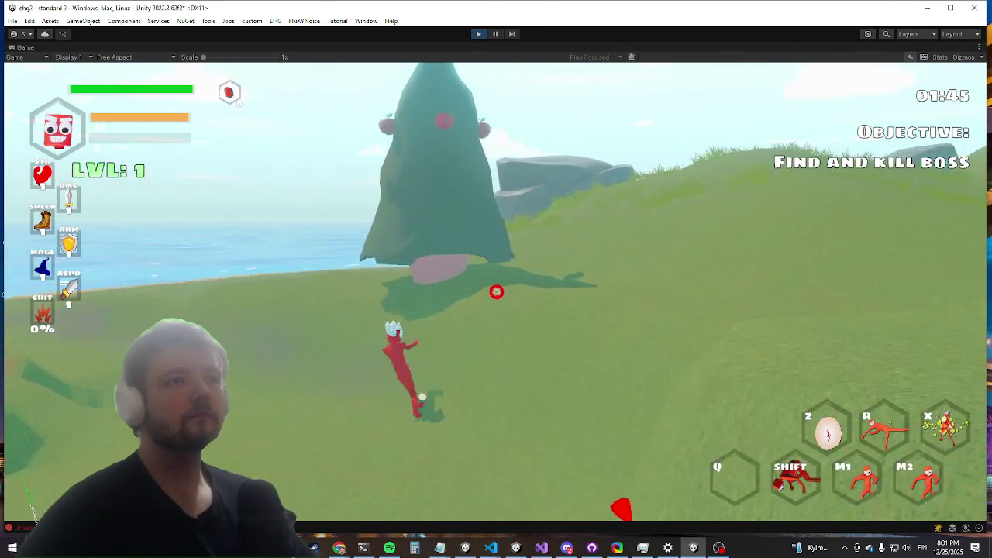
click(499, 297)
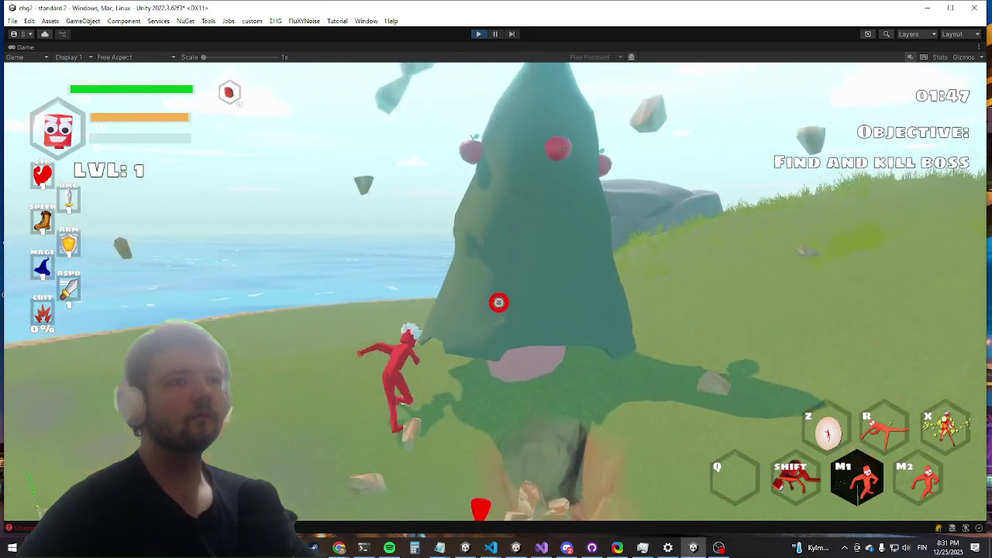
click(499, 302)
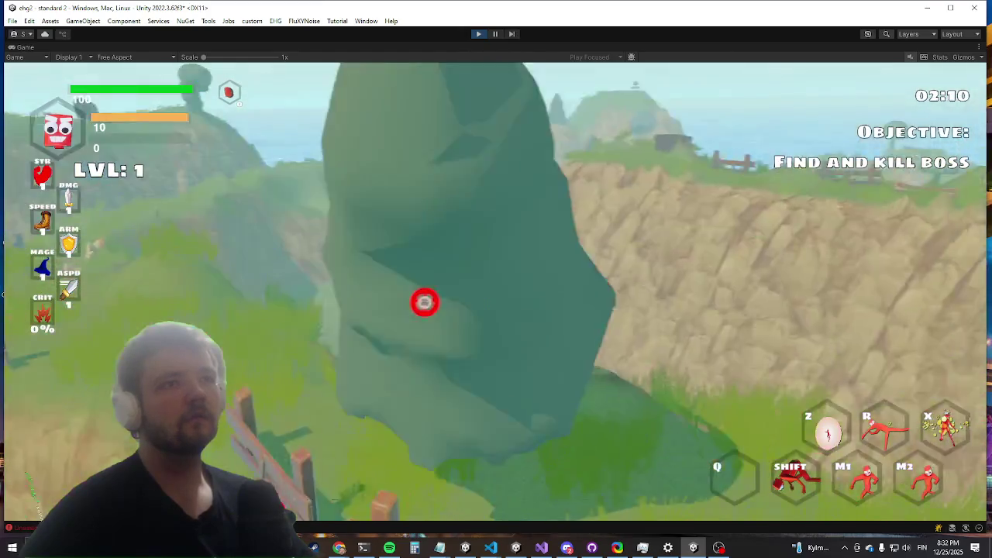
Step: Walk the character up and along the hill, then restore the normal editor layout
key(w)
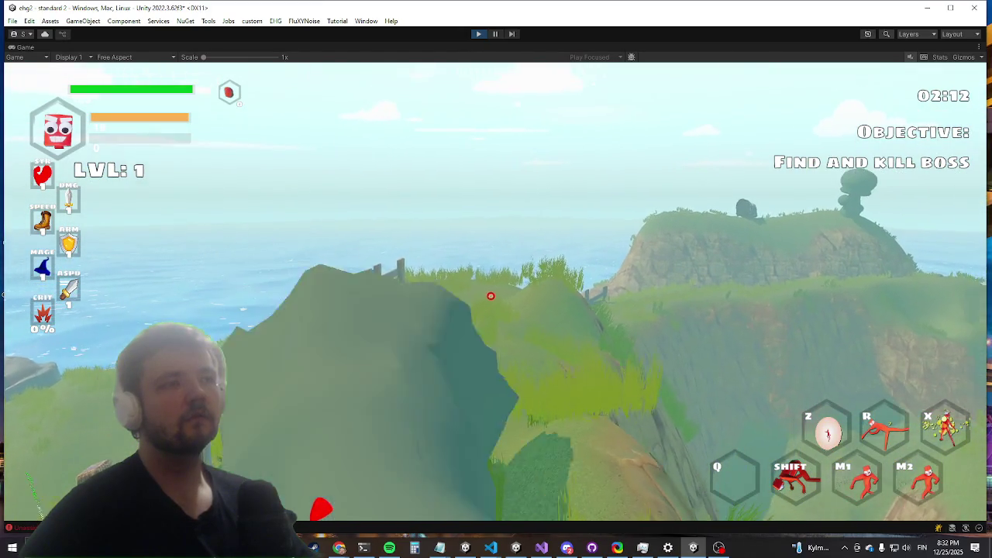
key(w)
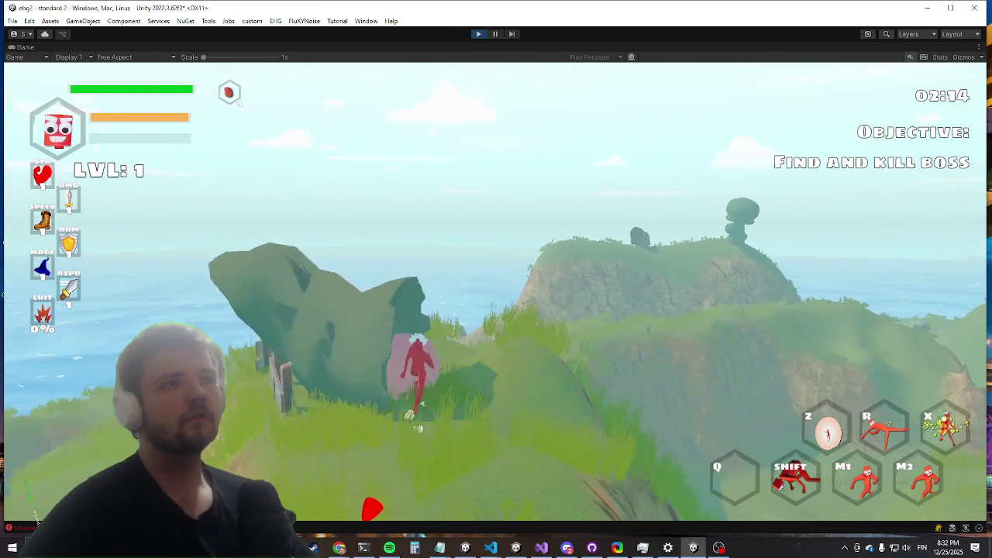
key(w)
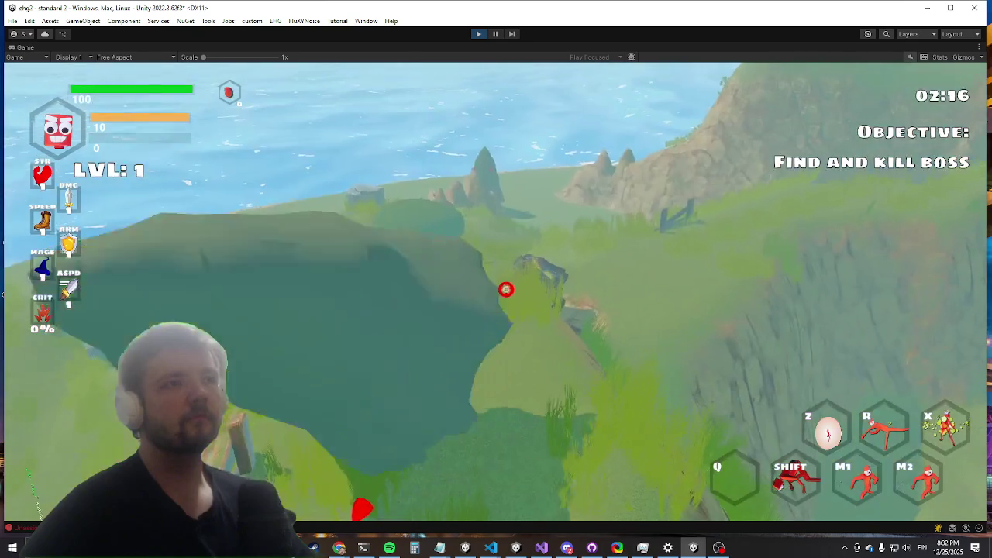
key(w)
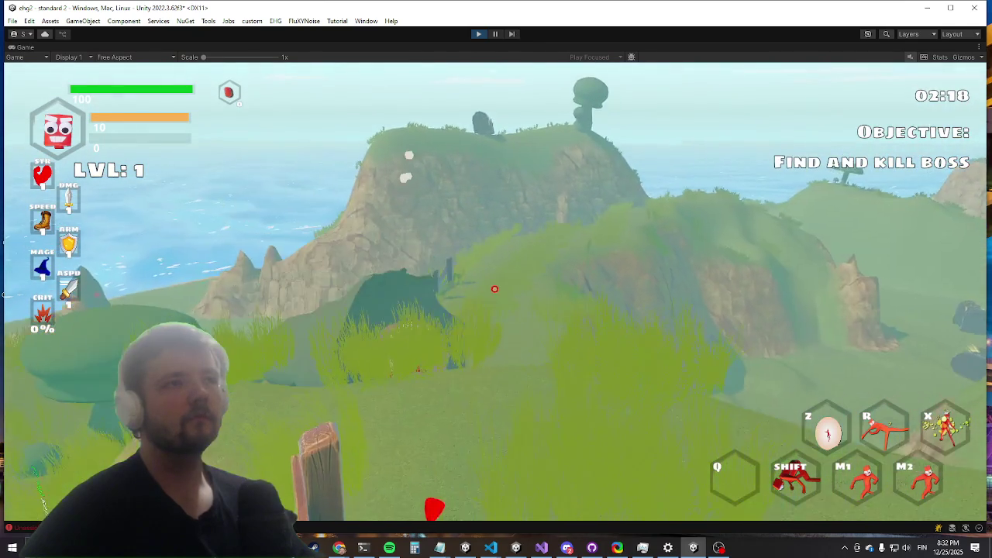
key(w)
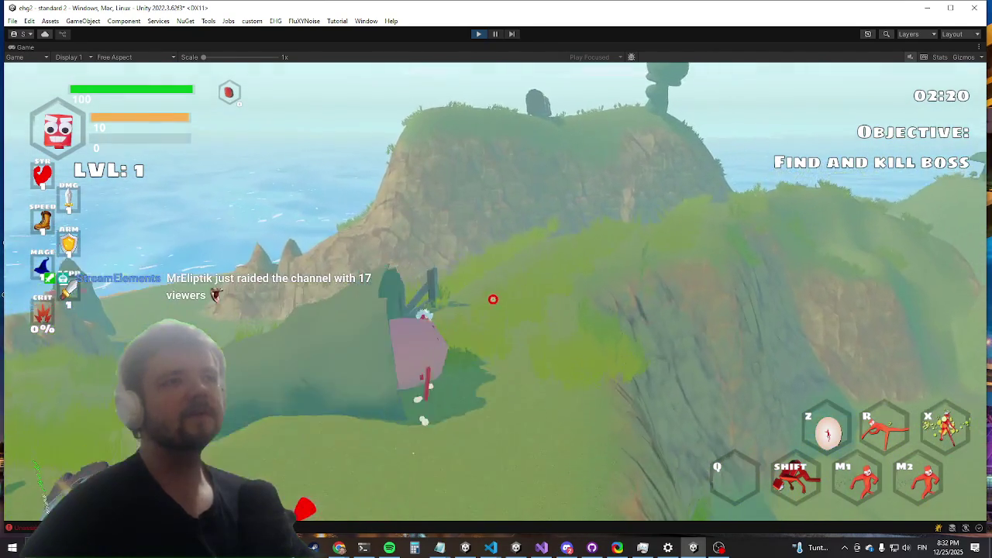
key(shift+space)
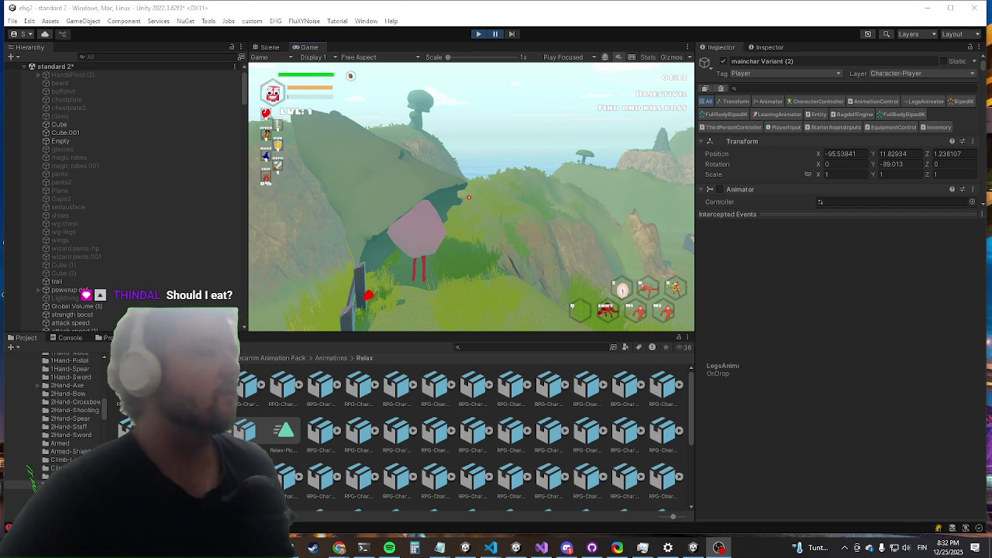
Step: Unpause the game and maximize the Game view with Shift+Space
click(497, 34)
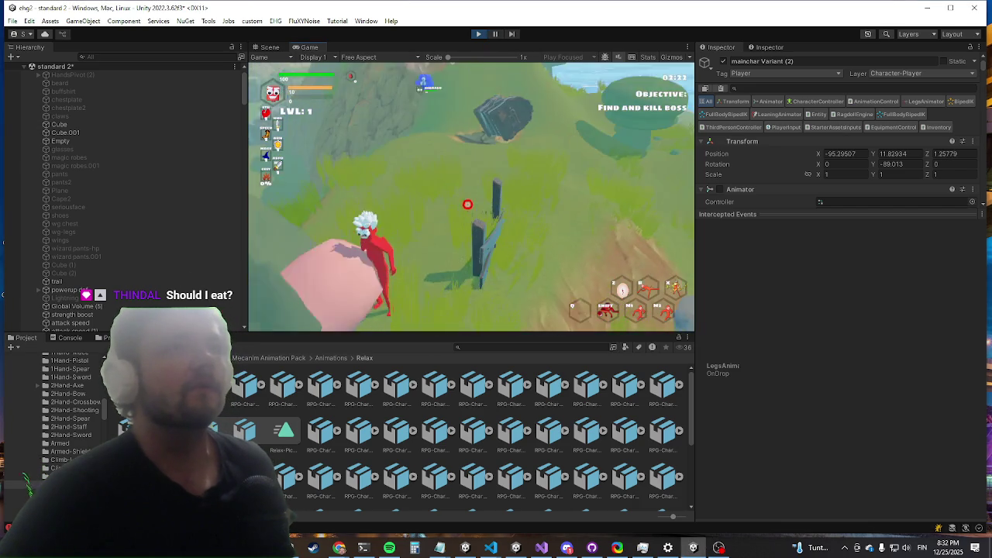
key(shift+space)
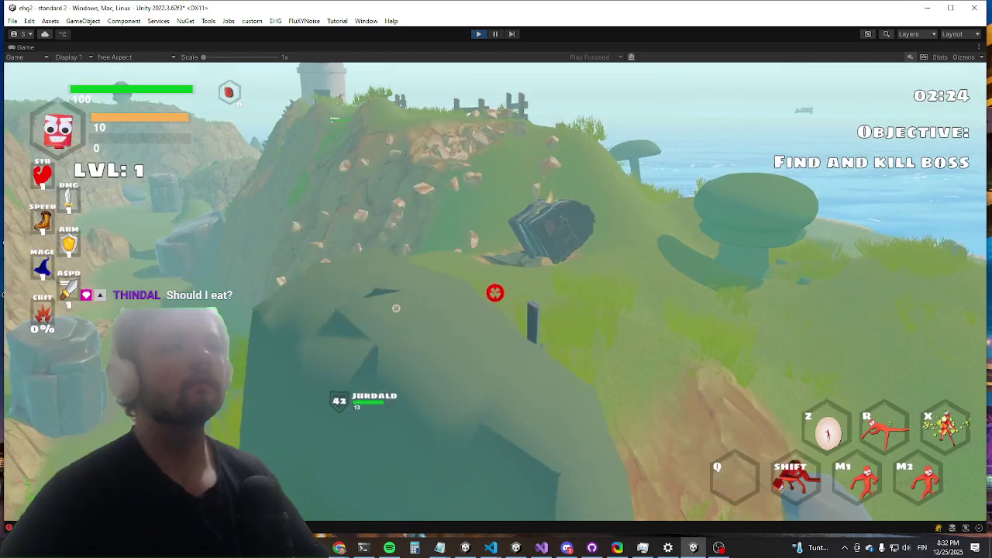
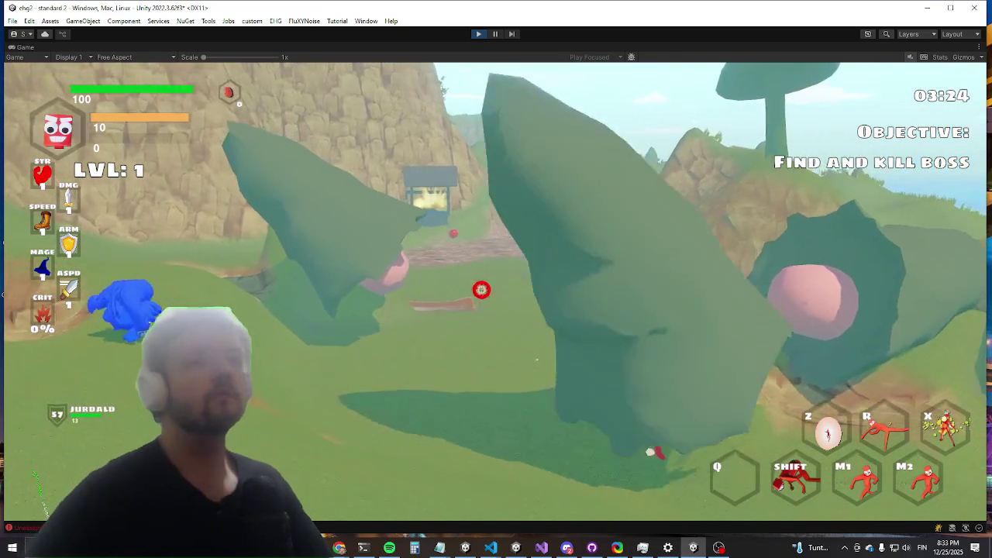
Step: Dash the red character across the grassy slope toward the cliffs, then bring up the in-game console
key(shift)
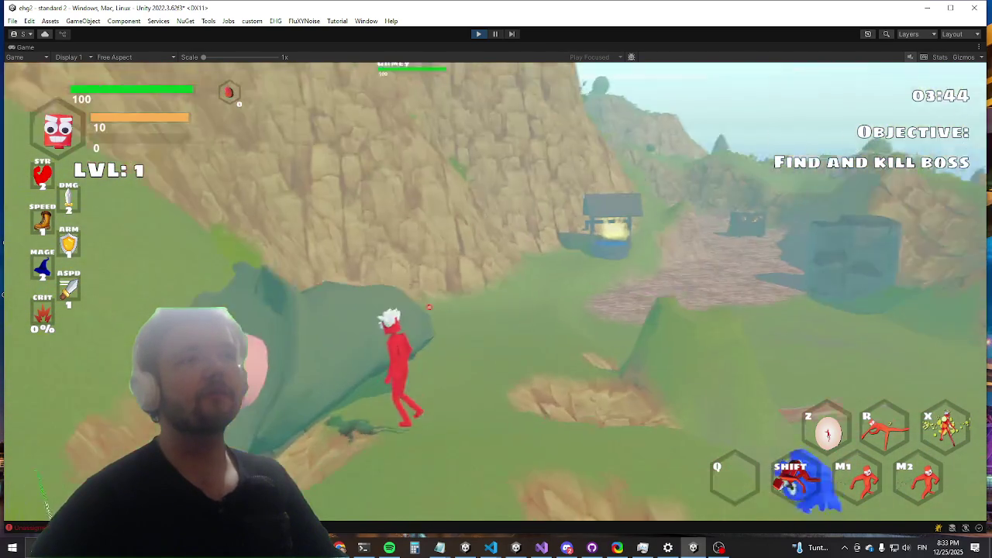
key(grave)
Step: Submit the killwave command in the in-game console and attempt to save the scene
text(killwave)
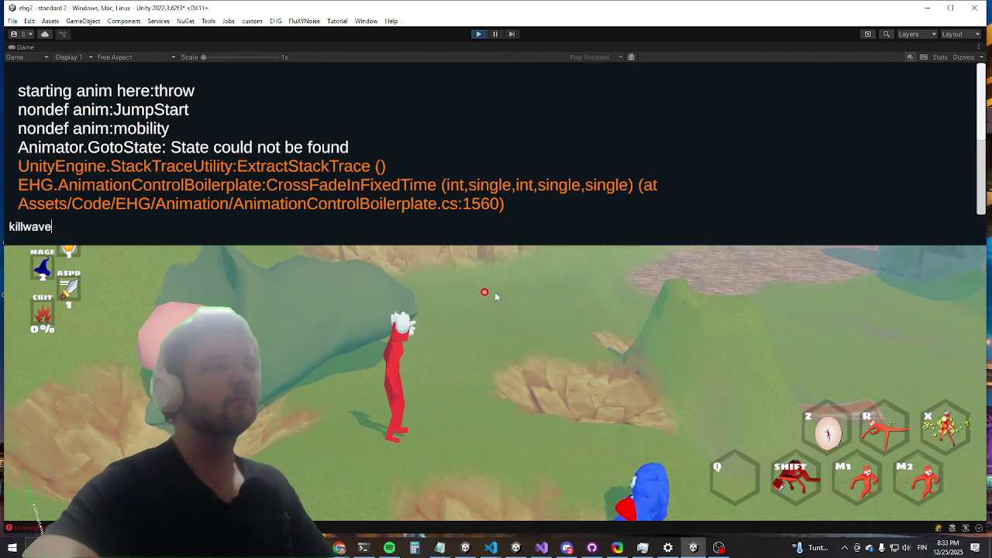
key(Return)
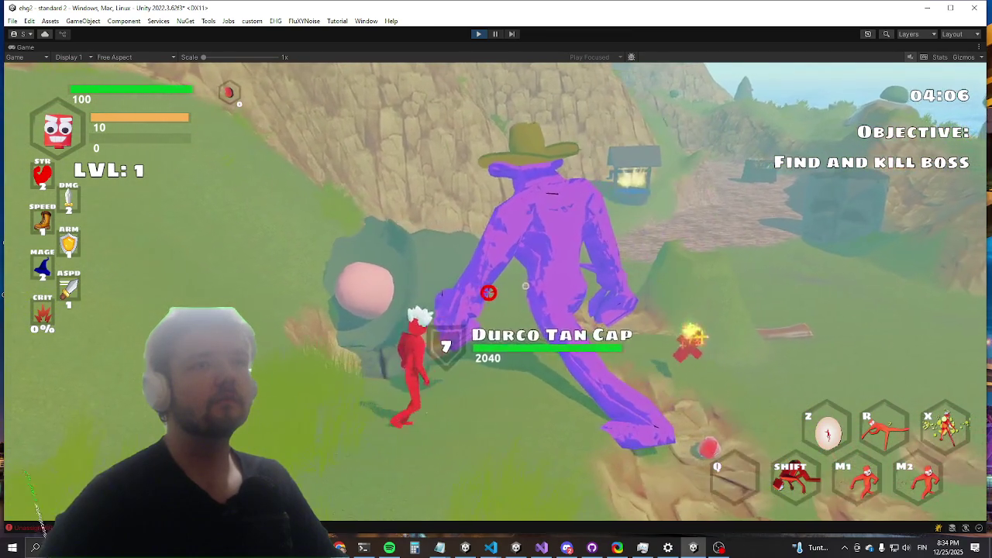
key(ctrl+s)
Step: Run the character to the chest and open its equipment and inventory panel
key(w)
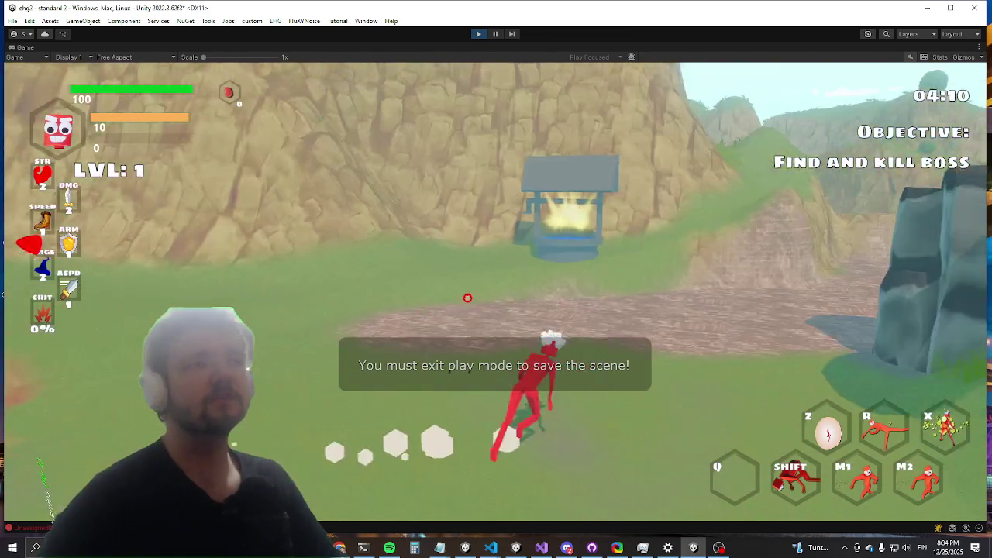
key(w)
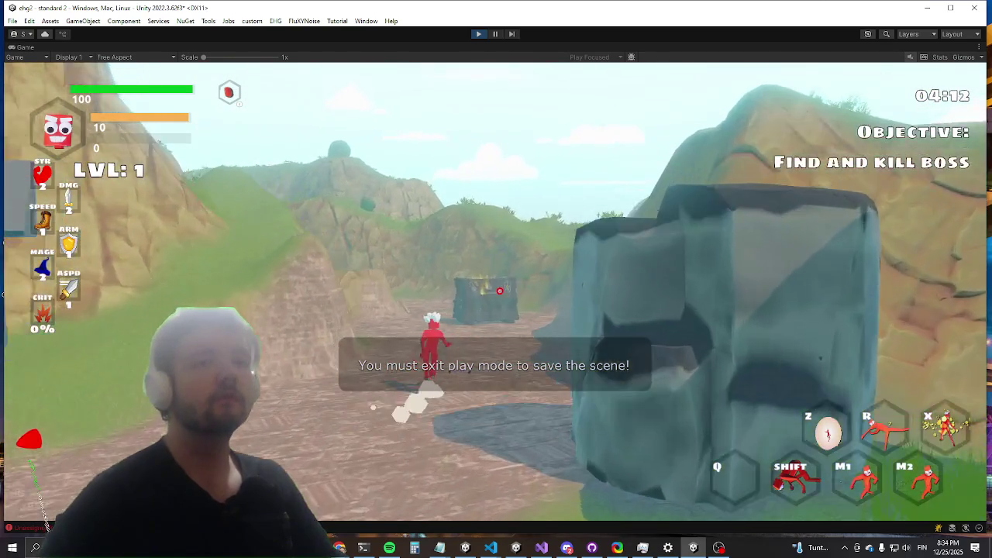
key(e)
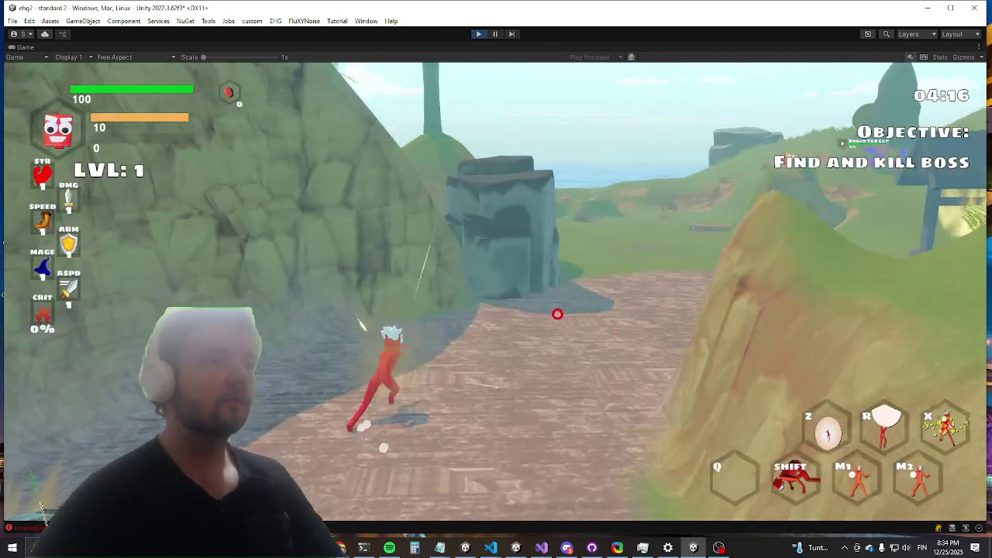
Step: Perform a spinning slash attack on the hillside, then reopen the in-game debug console
click(499, 295)
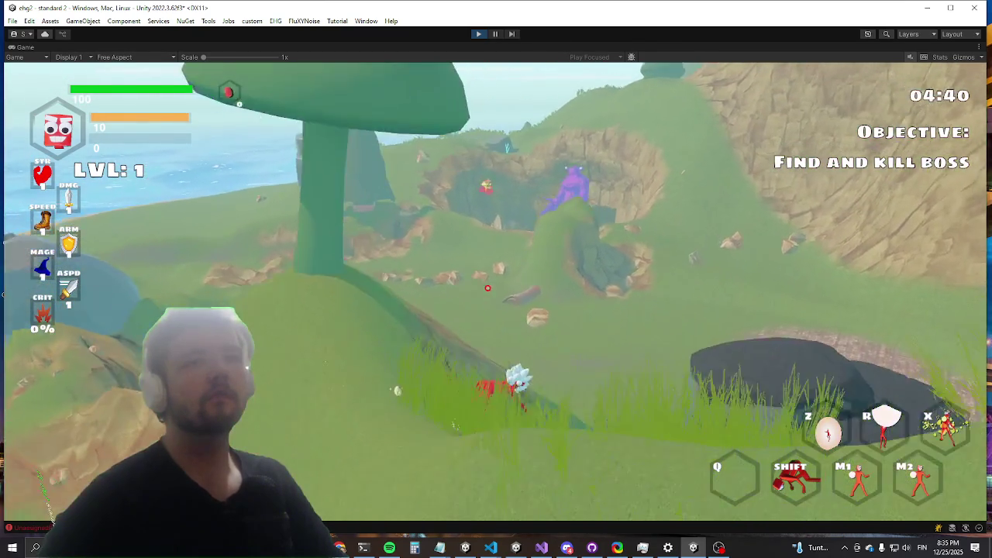
key(grave)
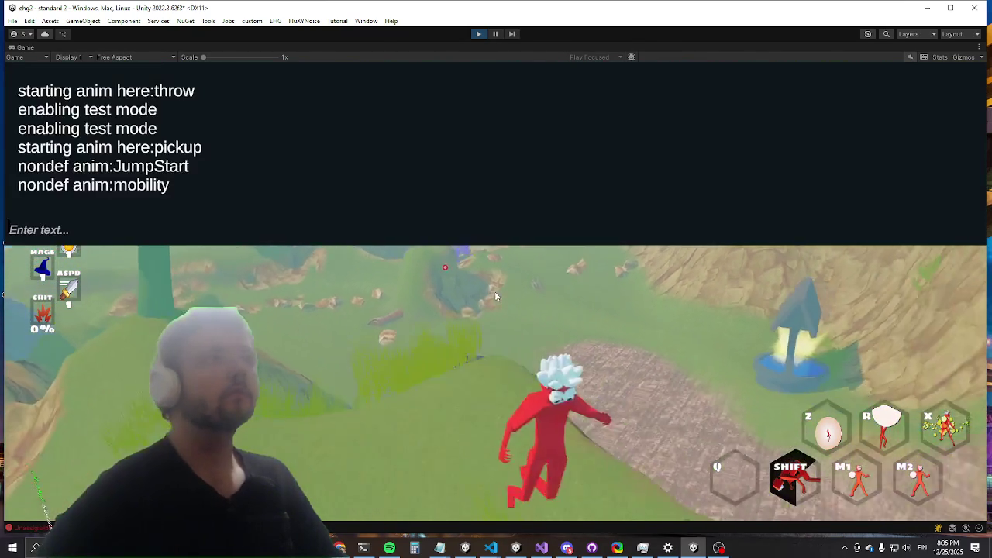
Step: Run the manaregen console command, then reopen the chest's equipment and inventory panel
text(manaregen)
key(Return)
key(grave)
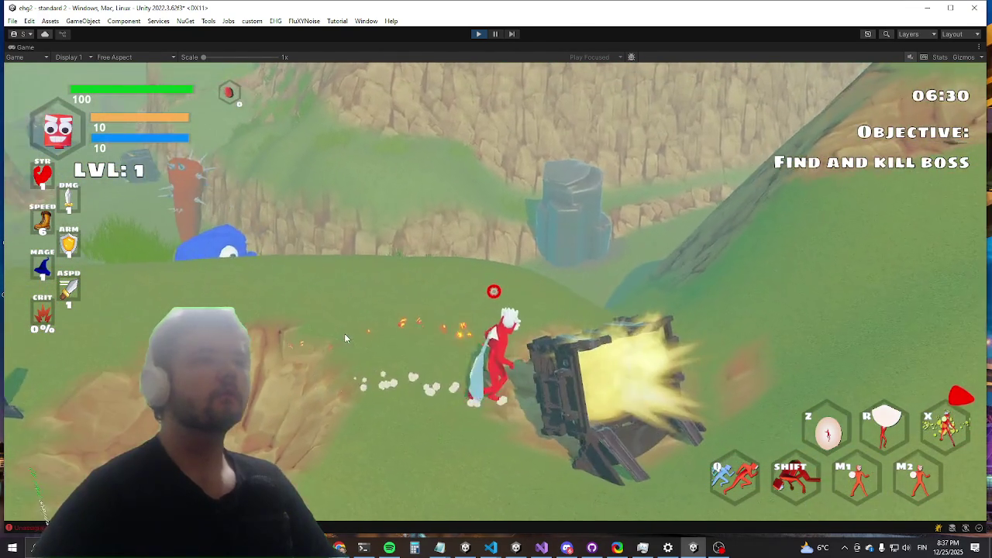
key(e)
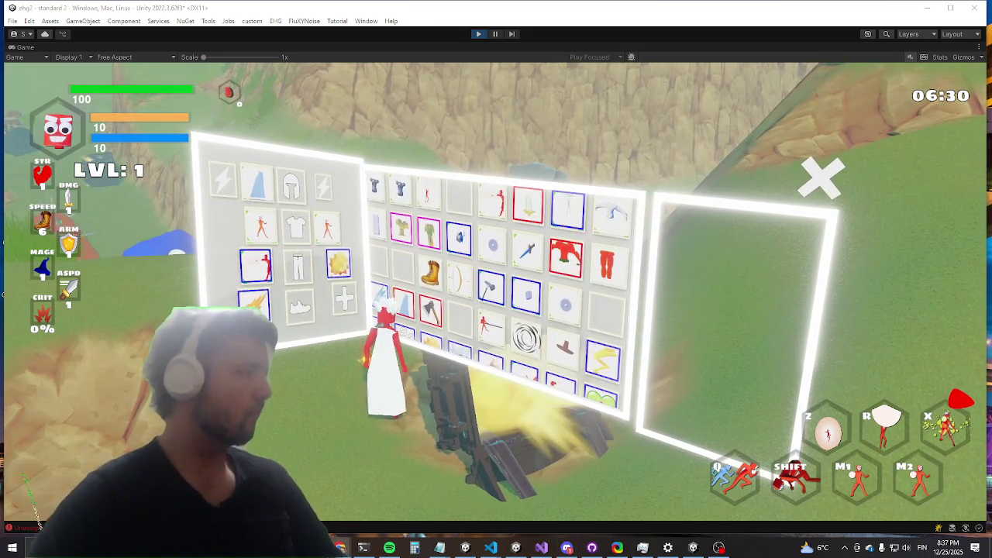
Step: Unequip the fire, red-figure and sun items into the inventory and close the panels
scroll(459, 200, down, 1)
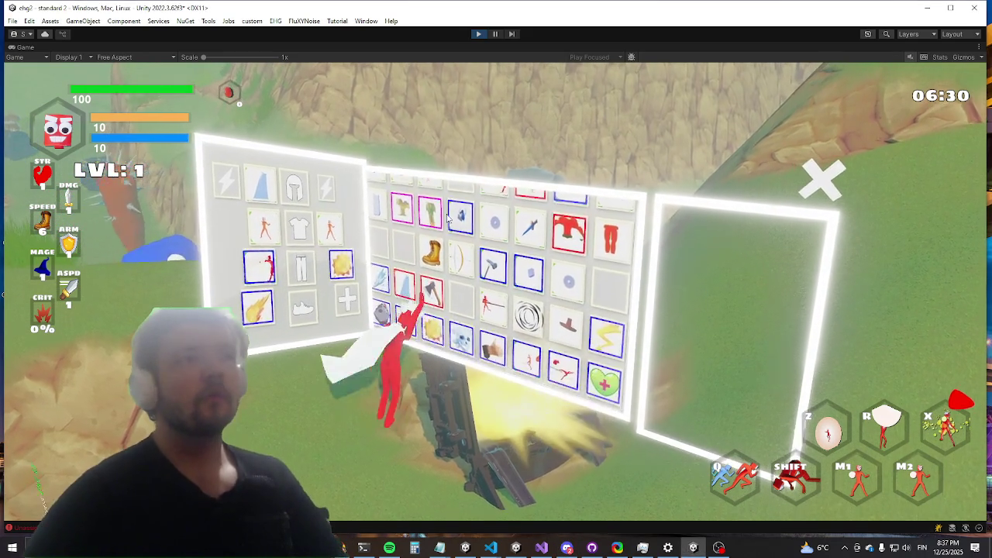
scroll(458, 232, down, 3)
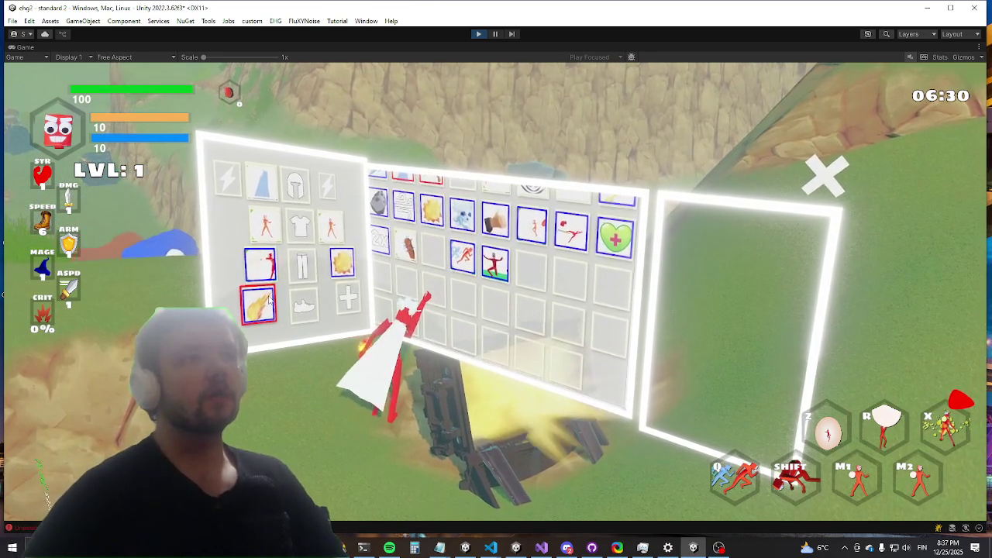
click(259, 304)
click(256, 263)
click(338, 267)
scroll(434, 286, up, 4)
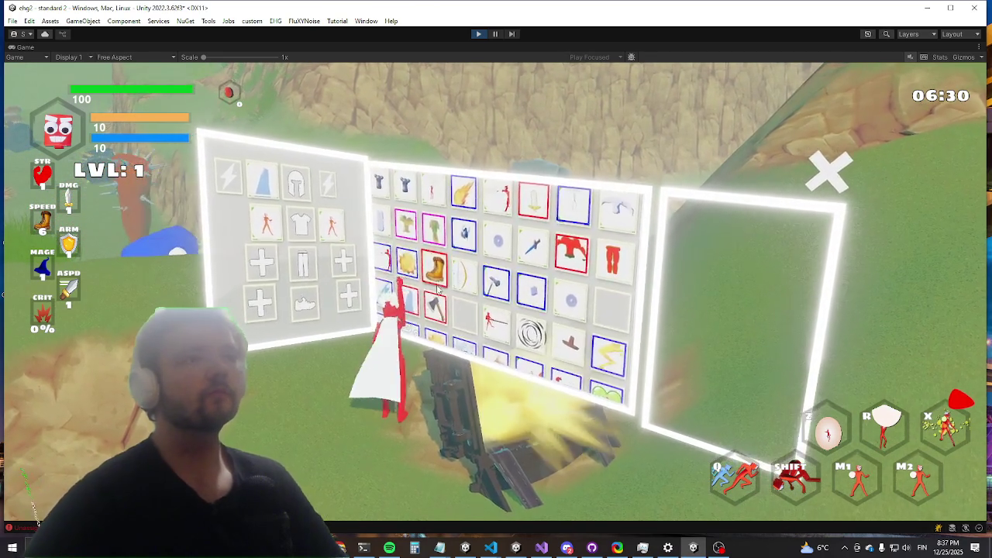
key(Tab)
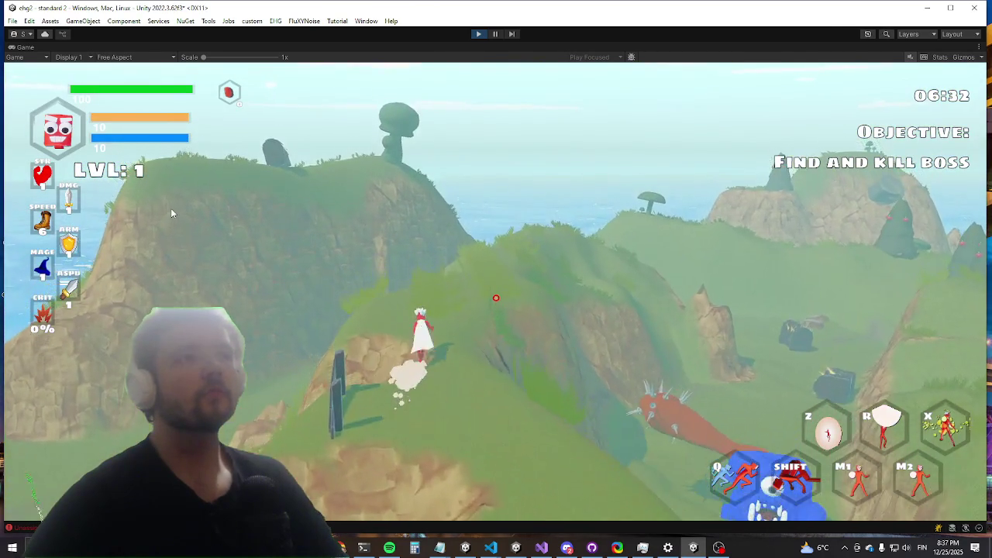
Step: Run and dash across the hillside, slashing and lightning-bursting at the pine trees
key(w)
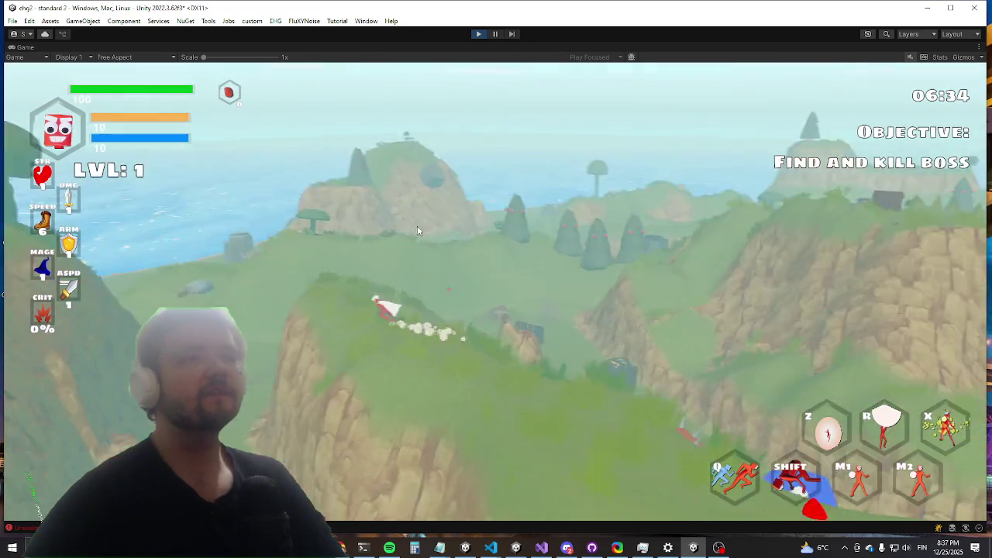
key(shift)
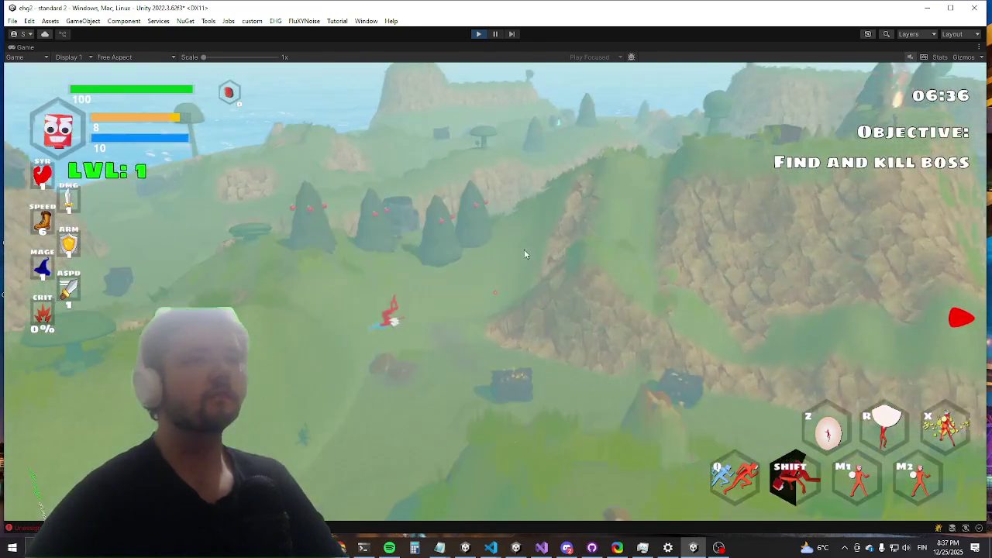
key(space)
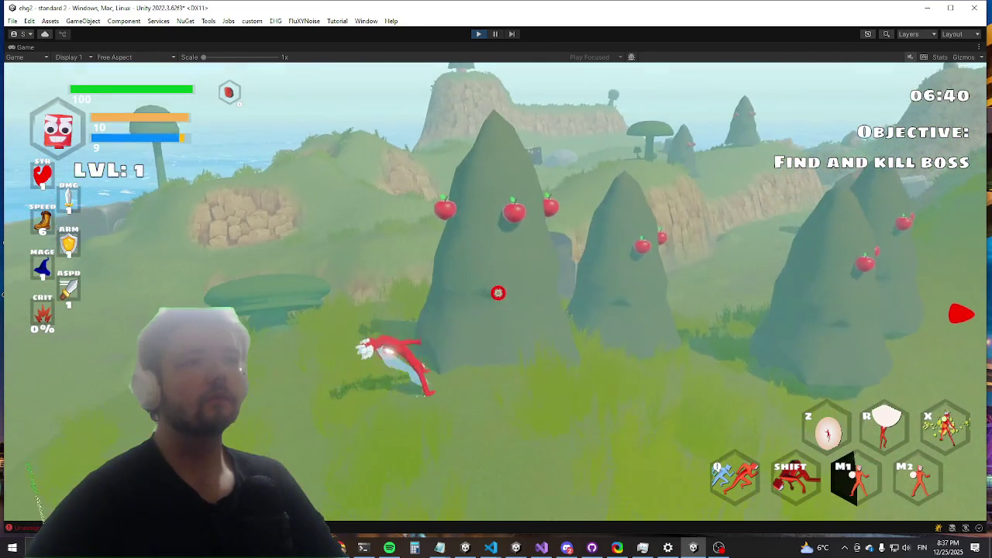
click(499, 297)
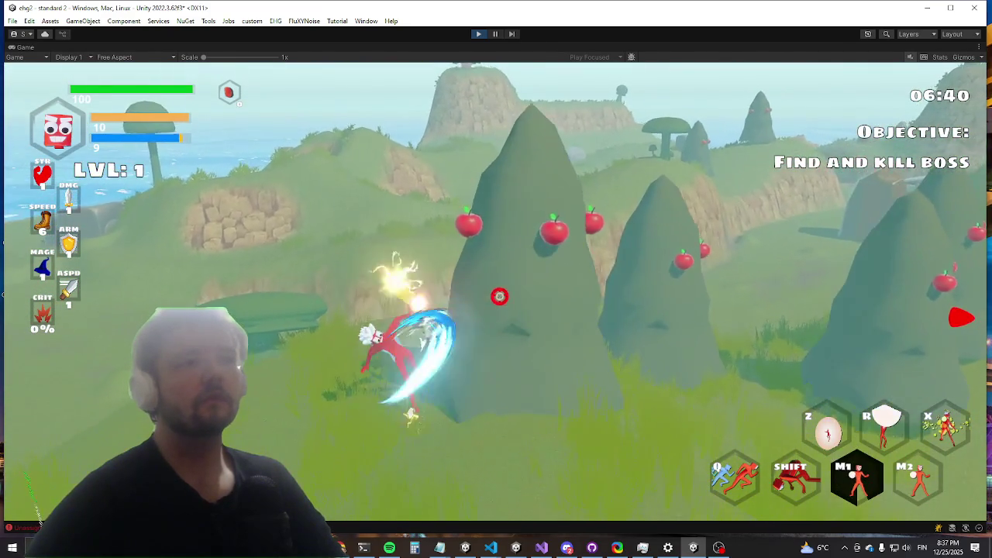
click(499, 298)
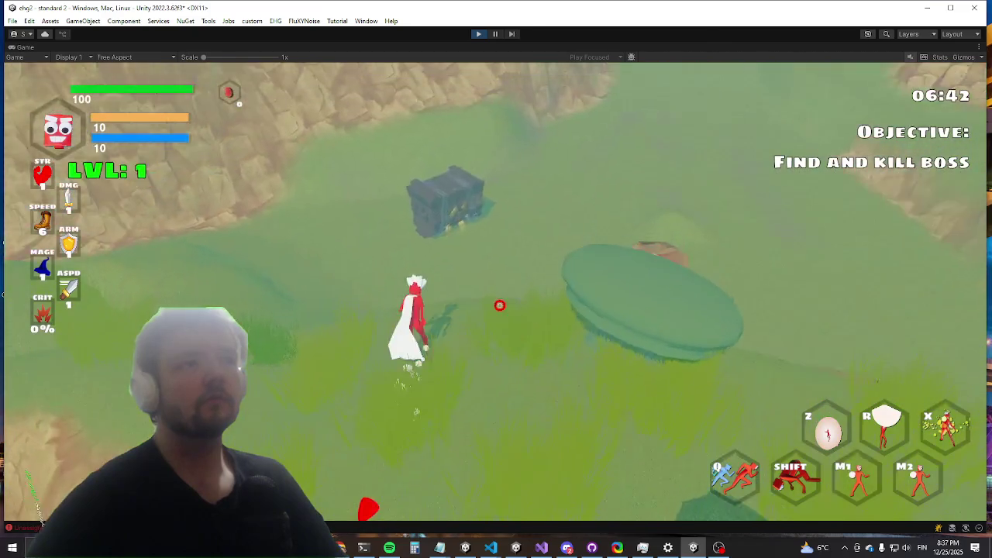
click(501, 308)
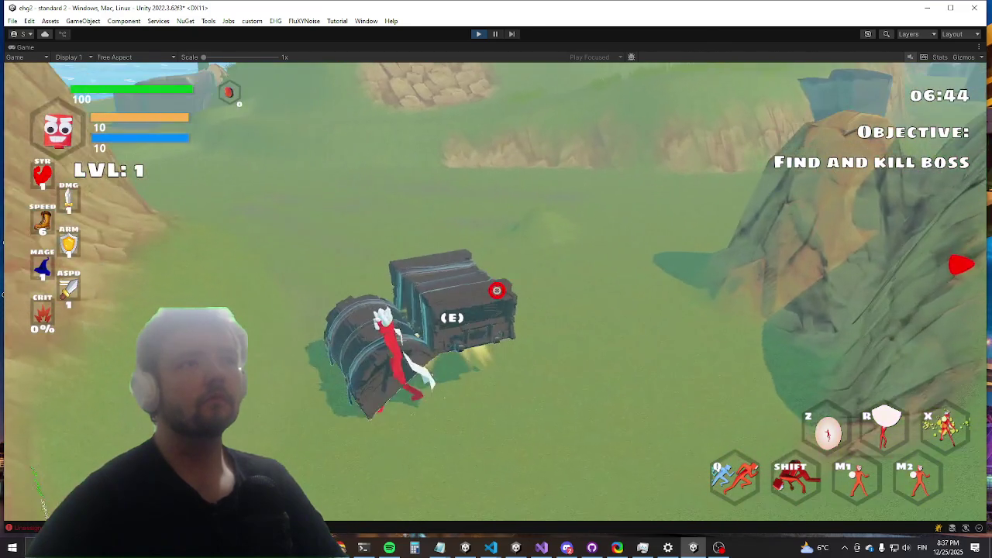
click(497, 291)
Step: Check the chest, dash uphill striking pine trees, and restore the full editor layout
key(e)
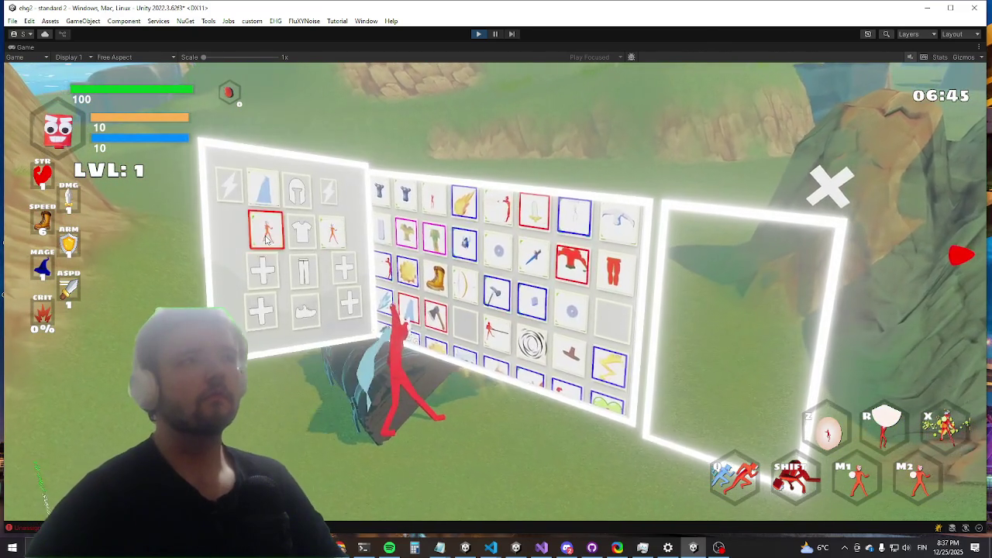
key(w)
key(shift)
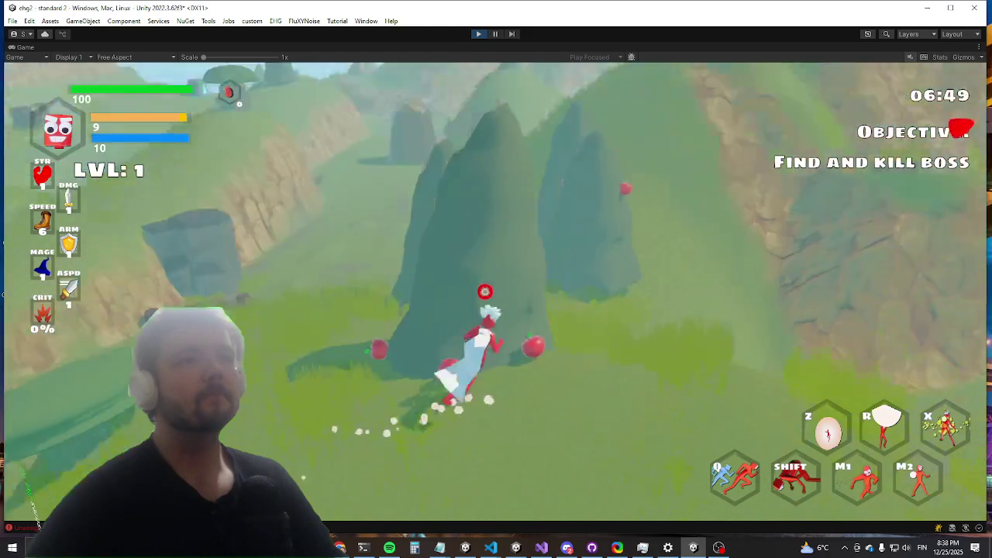
click(505, 201)
key(w)
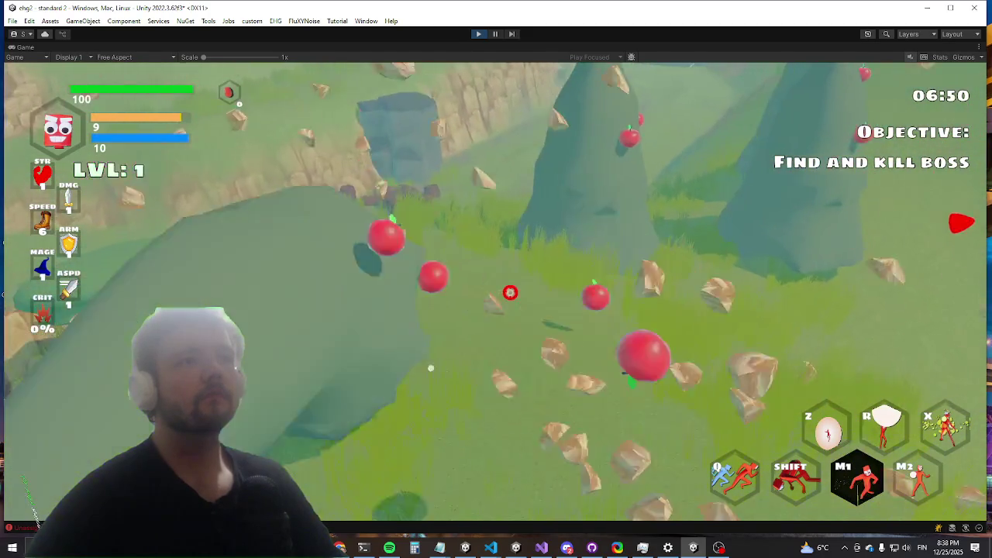
key(w)
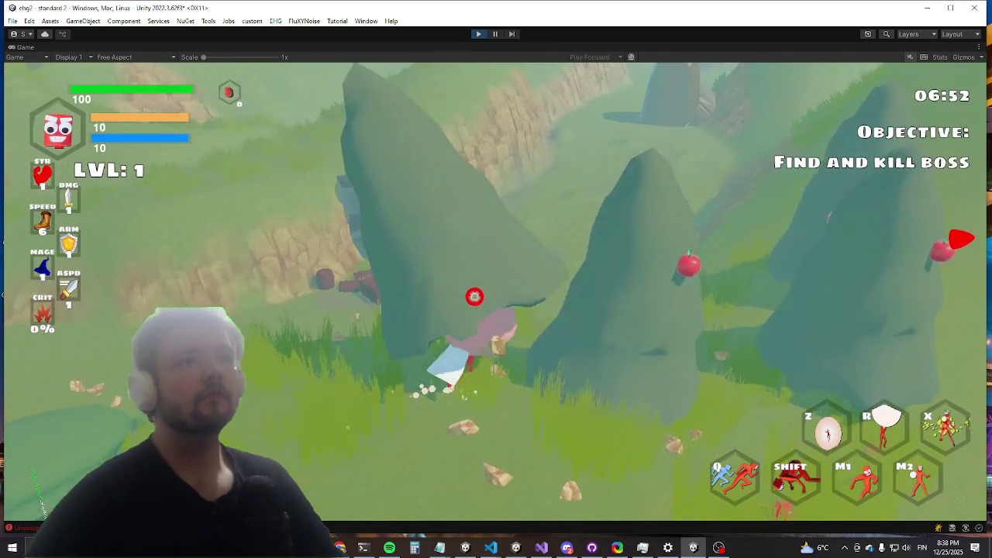
key(w)
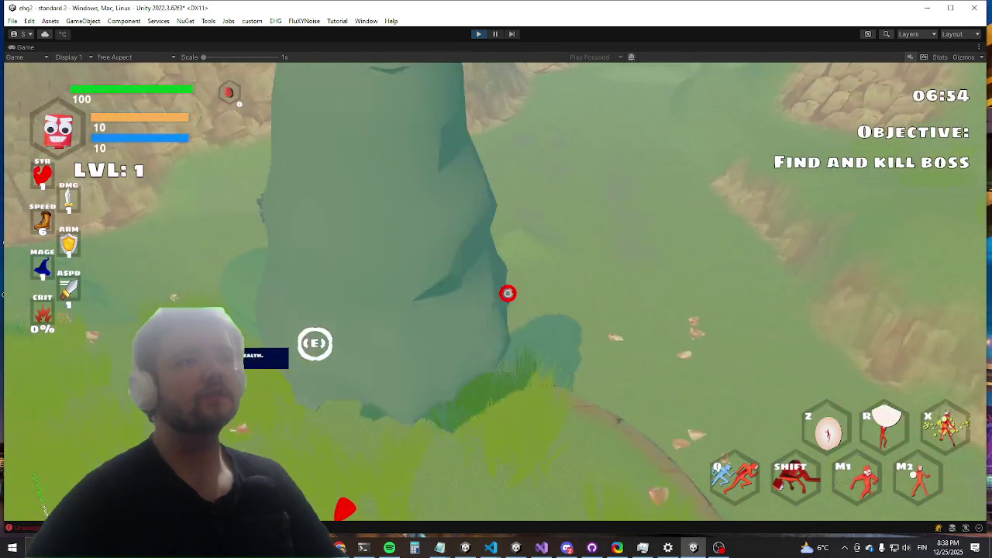
key(w)
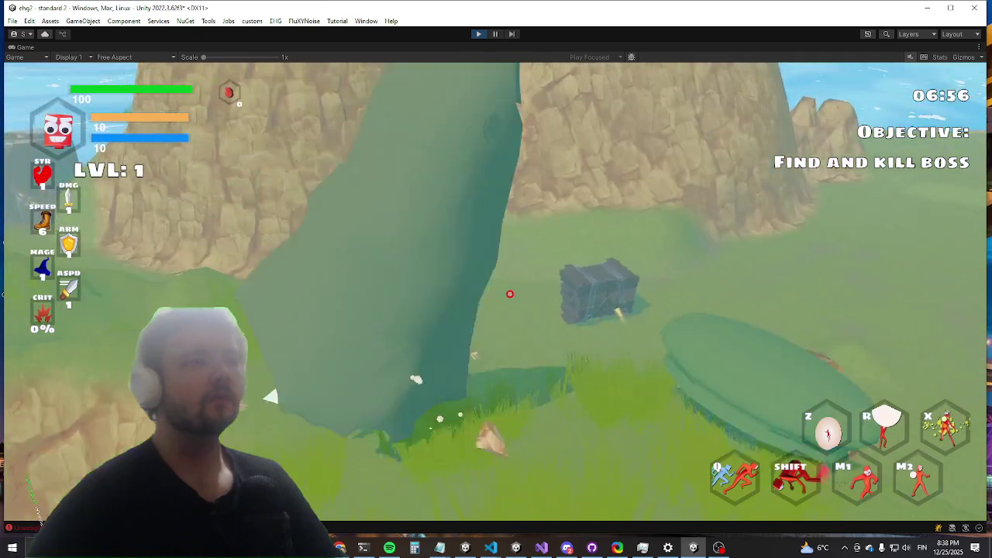
key(shift+space)
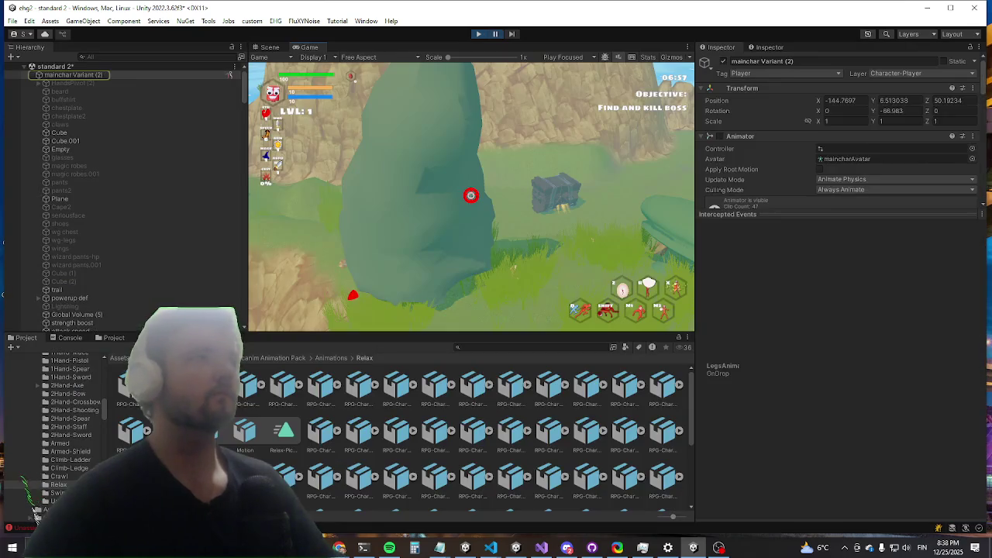
Step: Switch to the Scene view and frame the island around the player character
click(76, 68)
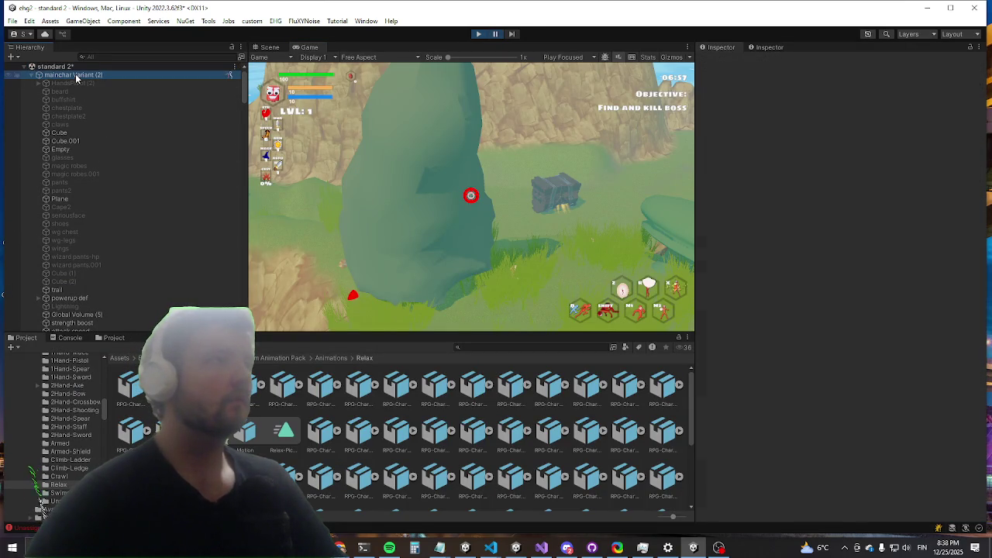
click(270, 47)
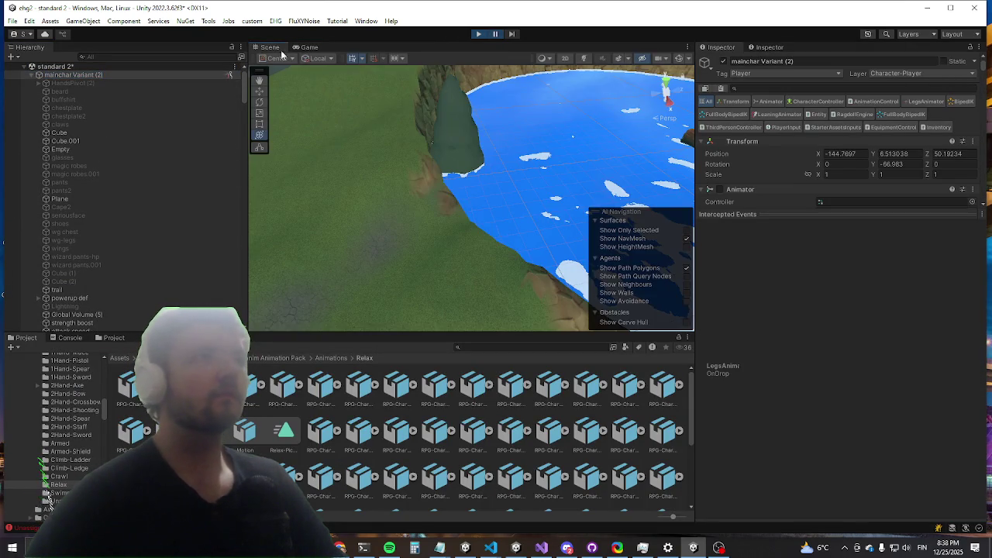
double_click(82, 74)
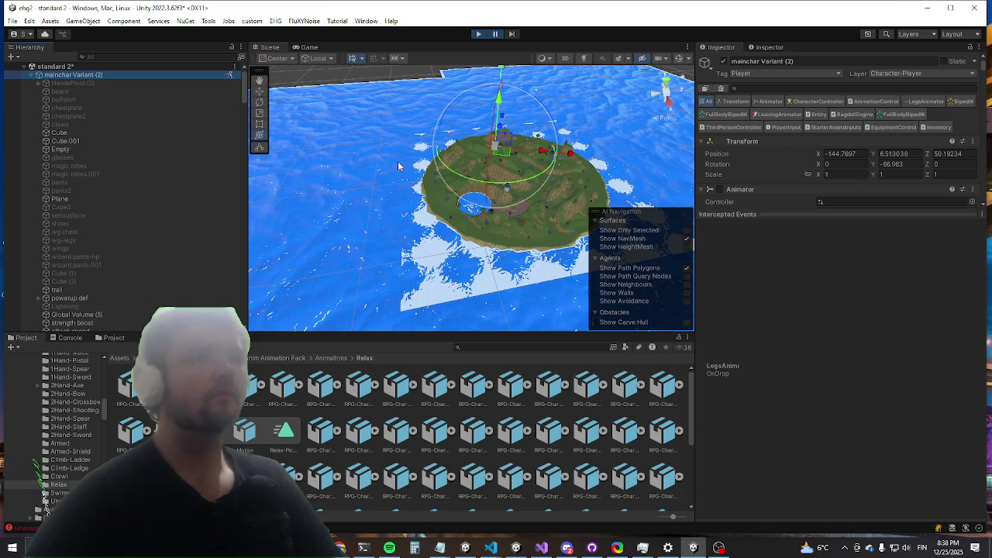
scroll(406, 172, up, 5)
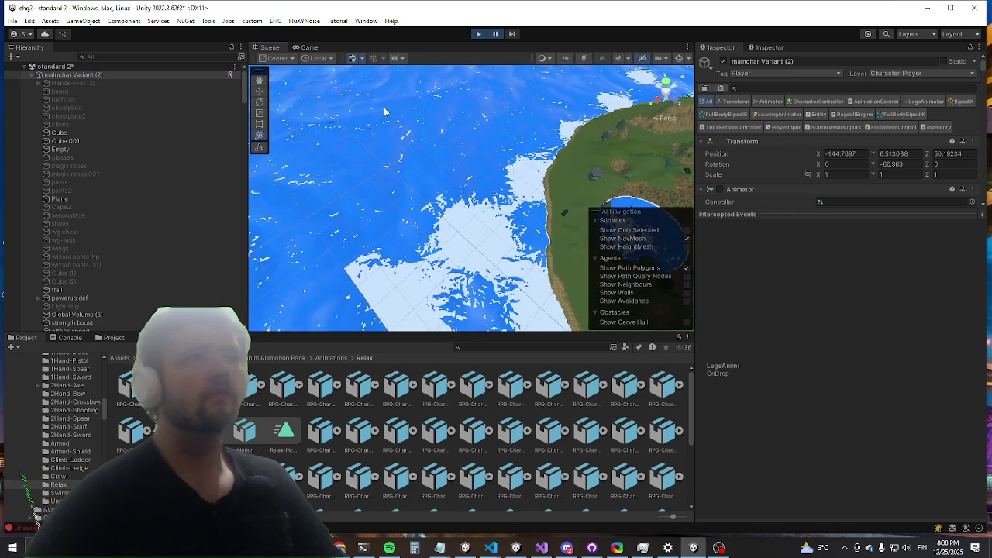
drag(458, 162, 415, 214)
scroll(415, 214, up, 10)
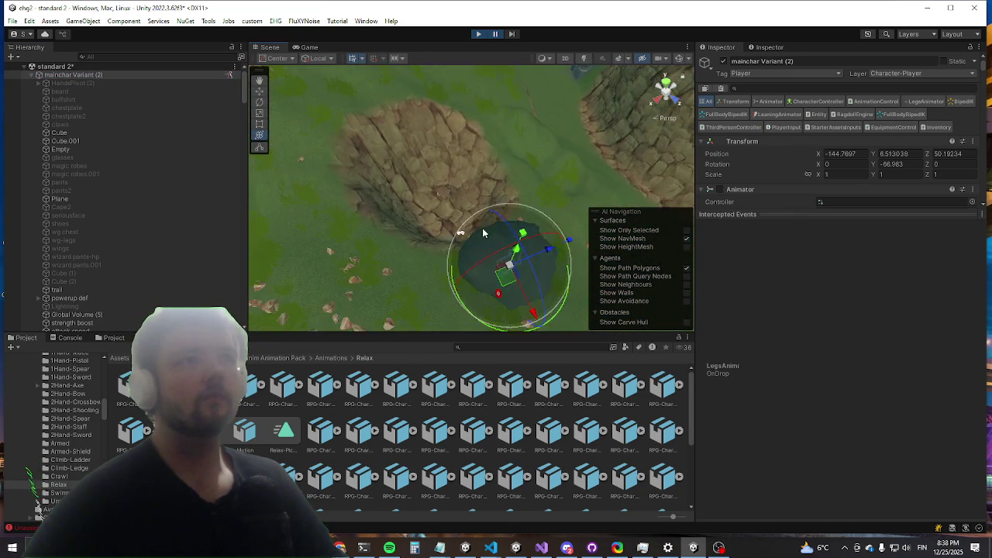
mouse_move(436, 257)
mouse_down()
mouse_move(482, 245)
mouse_move(535, 194)
mouse_up()
Step: Select the held pinetree Variant(Clone) and scroll the Inspector to its Rigidbody and Configurable Joint
click(589, 162)
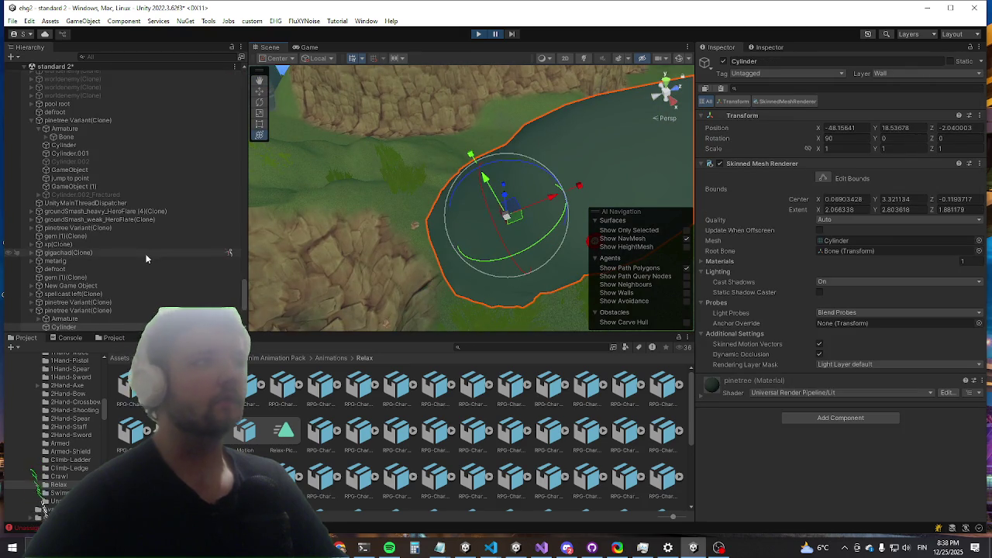
scroll(75, 221, down, 3)
click(73, 219)
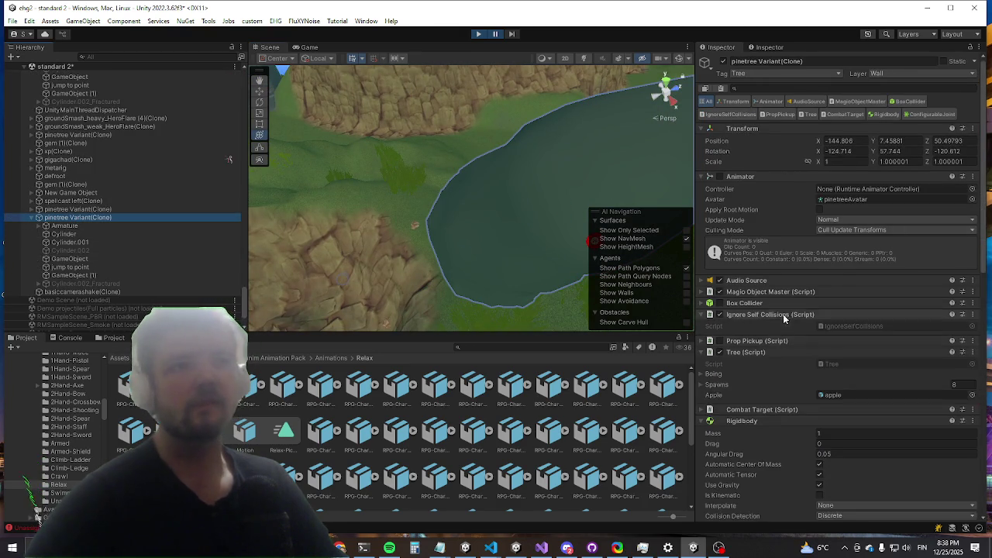
scroll(784, 321, down, 3)
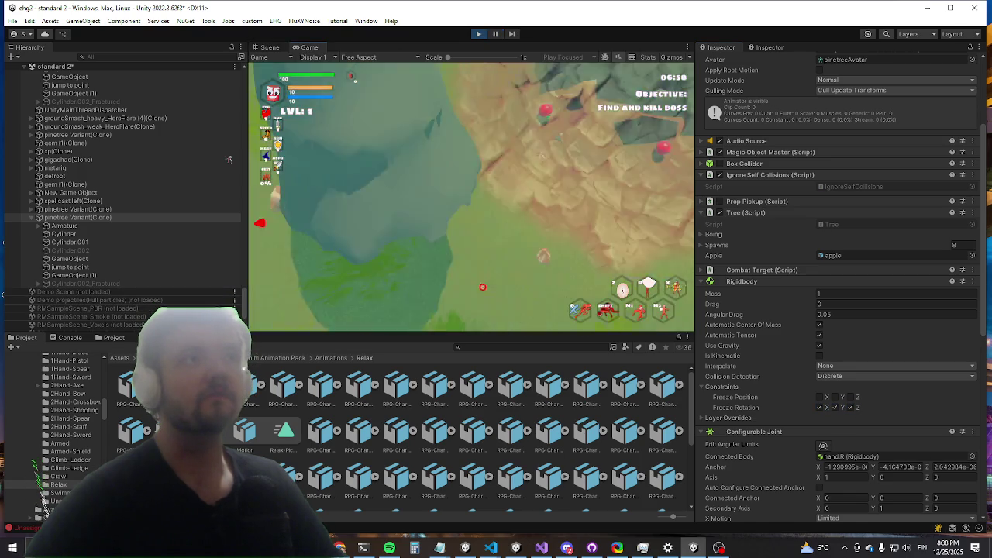
Step: Move the player across the grass, then free the cursor to scroll the Inspector
key(w)
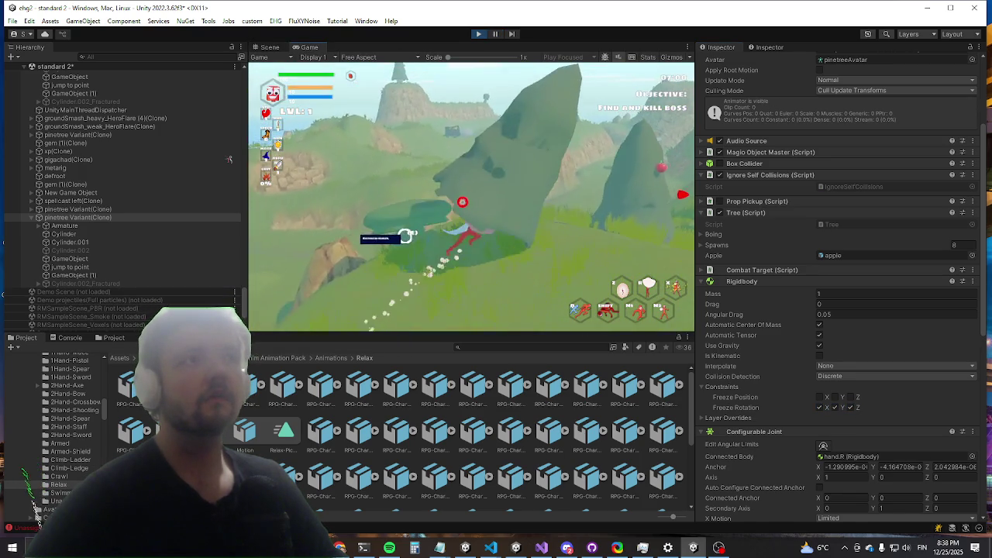
key(w)
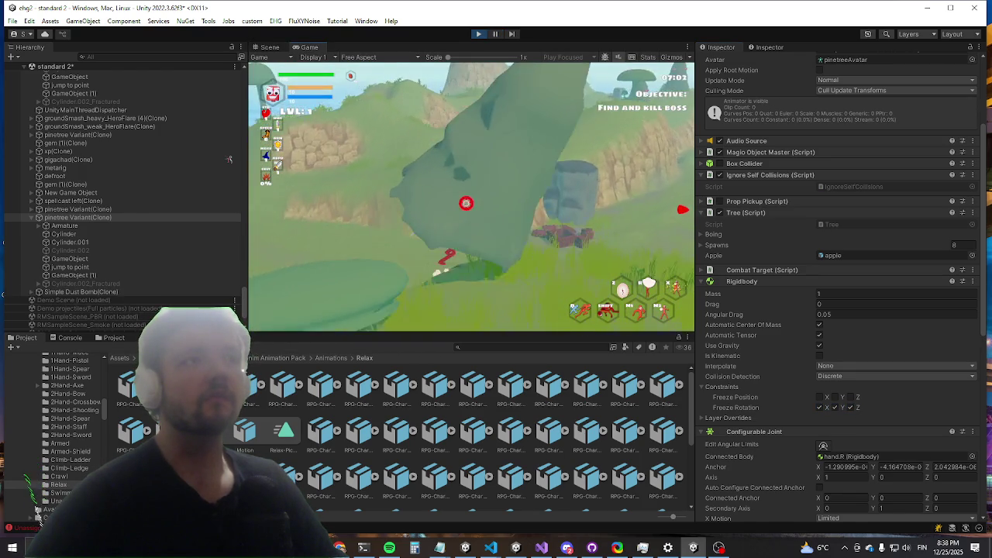
key(w)
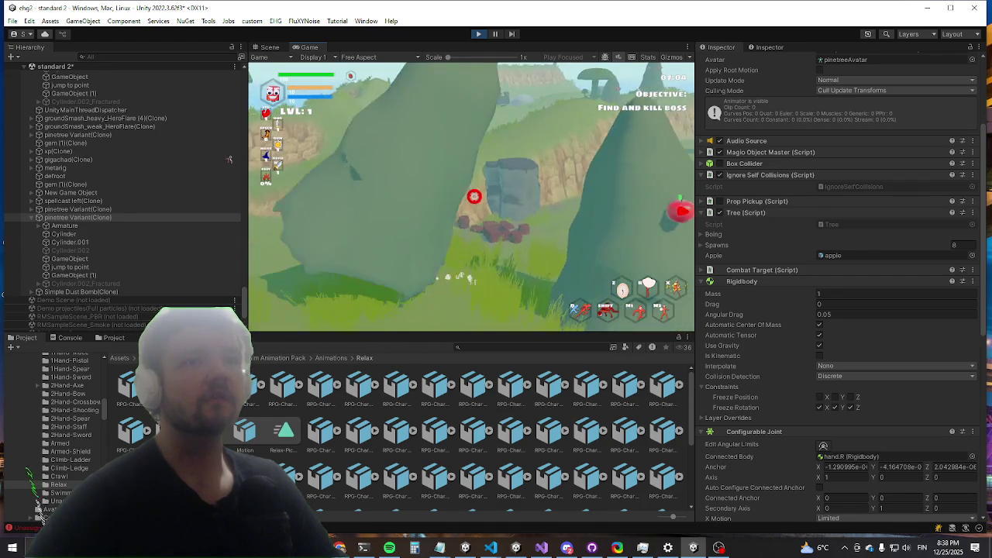
key(super)
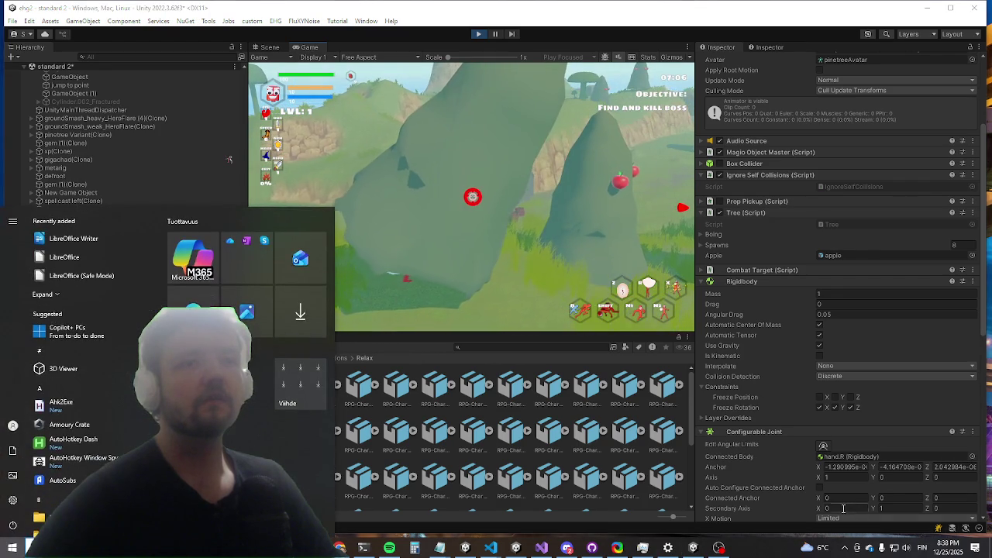
click(842, 508)
scroll(859, 482, down, 3)
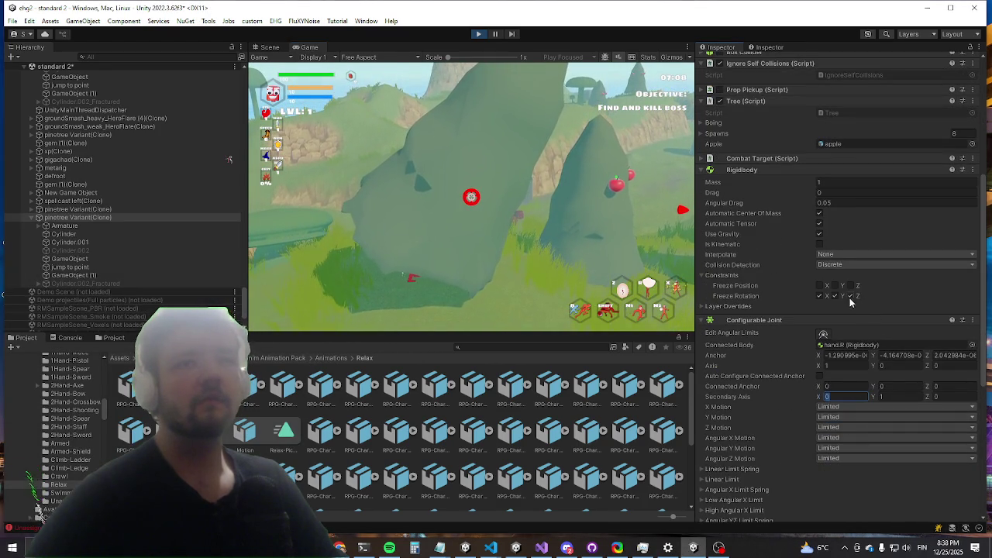
click(547, 189)
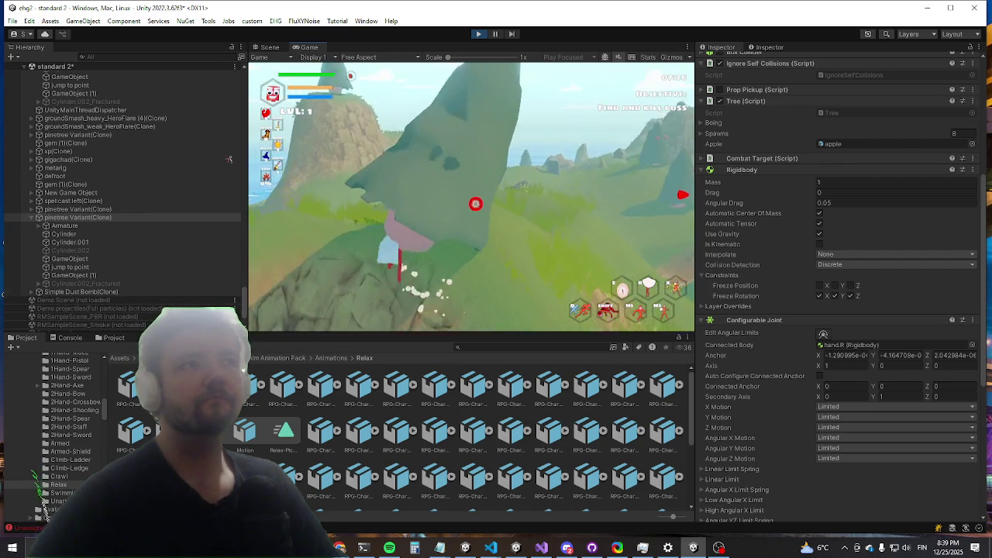
Step: Release the cursor from the game and uncheck Freeze Rotation Y on the pine tree's Rigidbody
key(super)
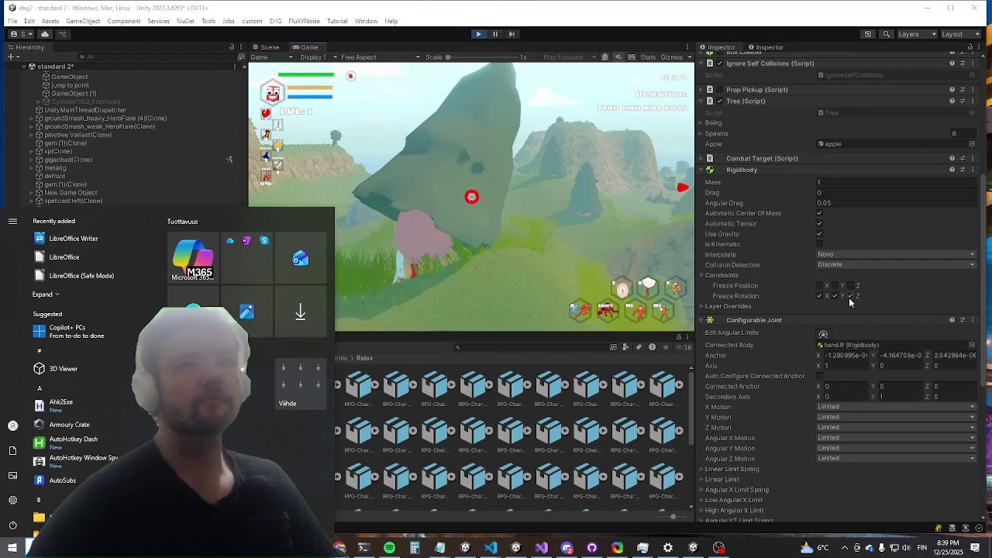
key(super)
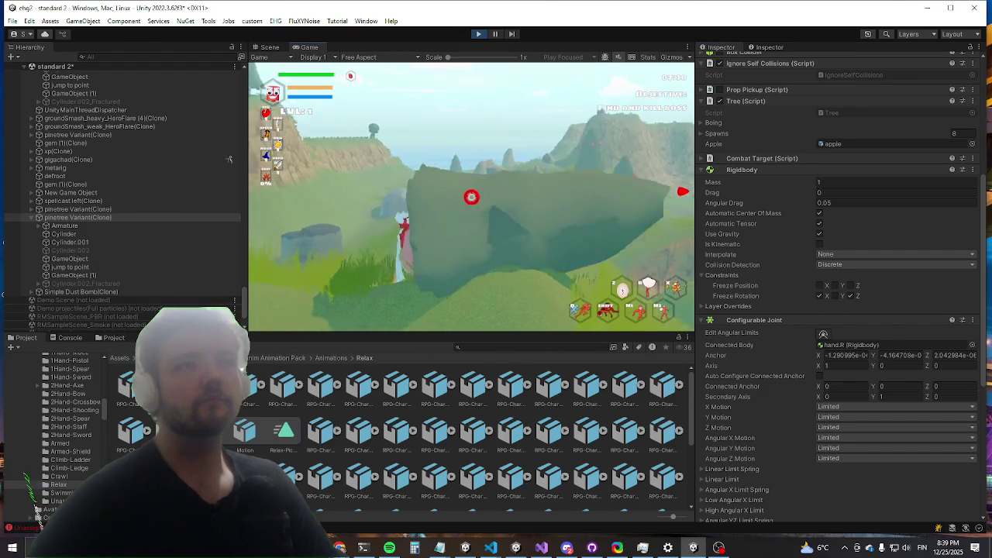
key(super)
key(super)
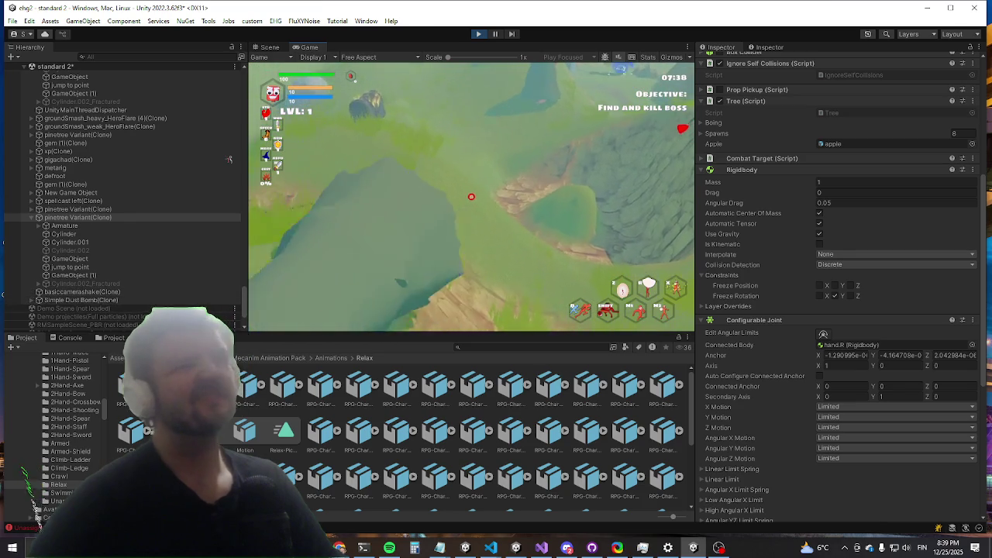
key(super)
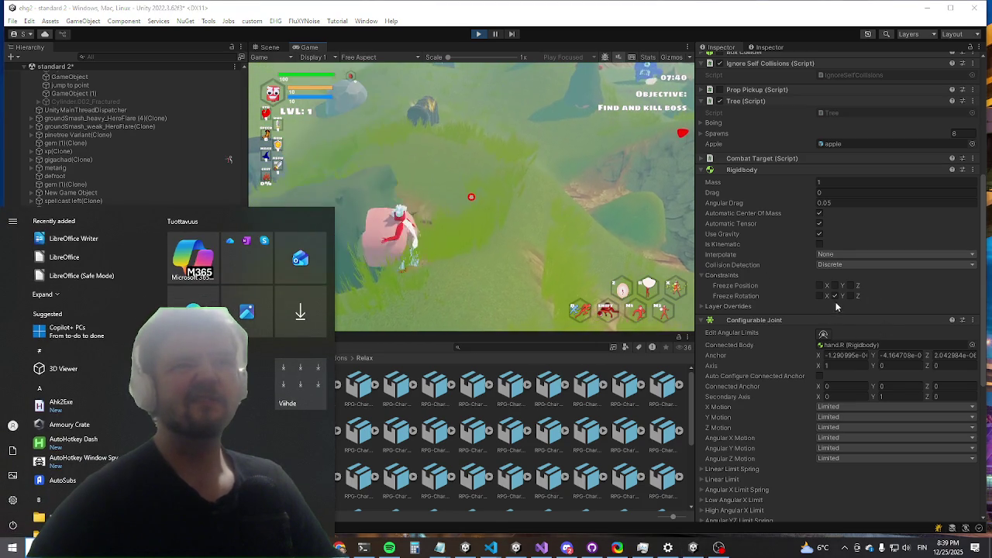
click(841, 296)
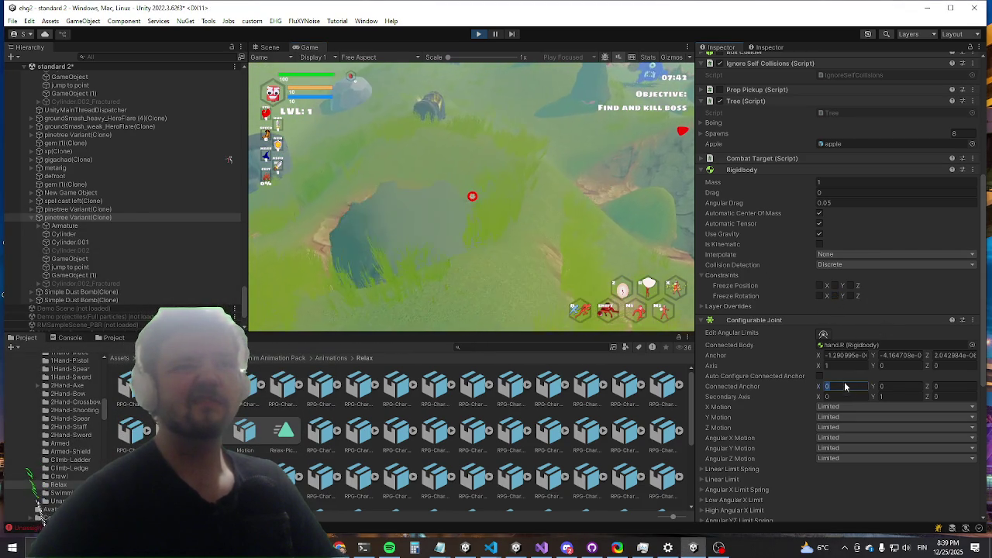
Step: Expand the Angular Y and Z Limit settings and set both limits to 3
scroll(834, 357, down, 6)
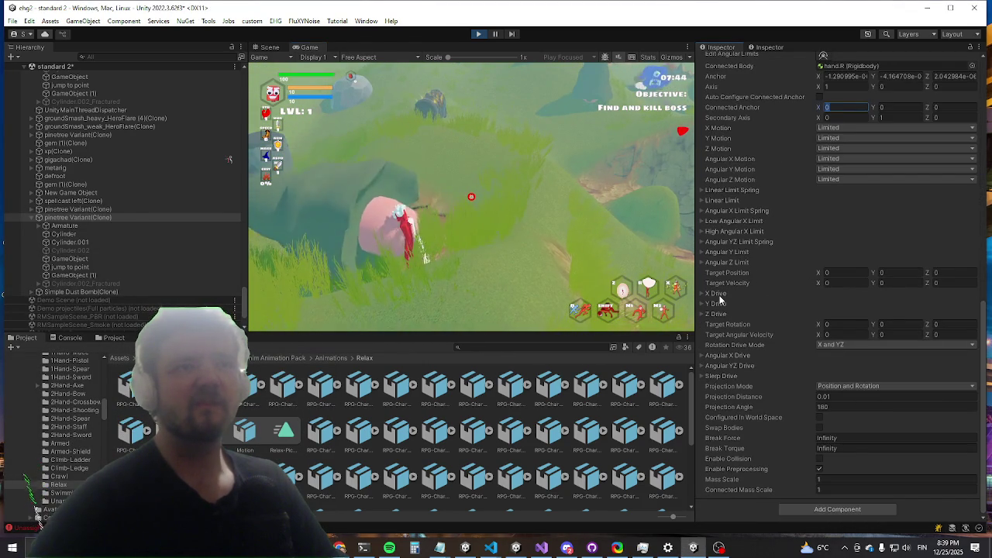
click(709, 252)
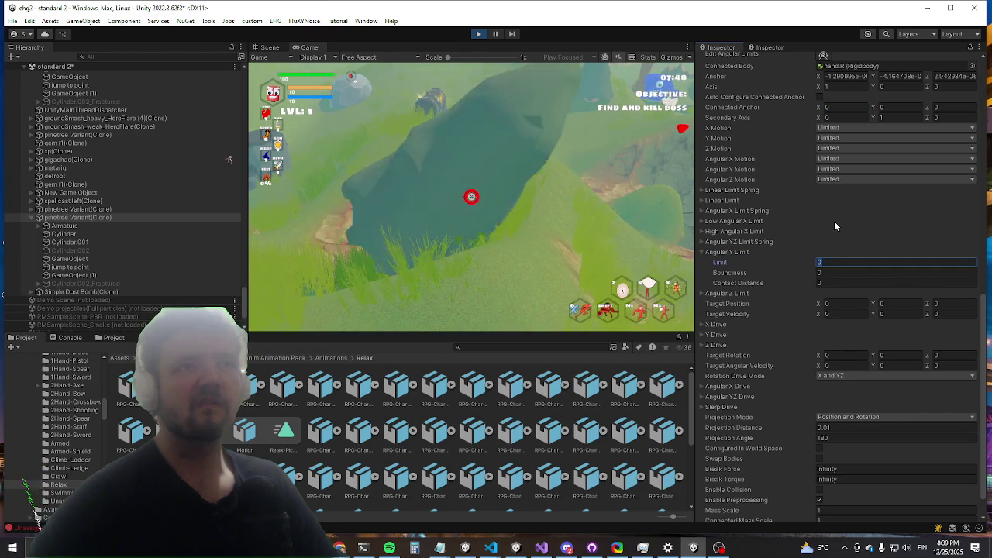
text(10)
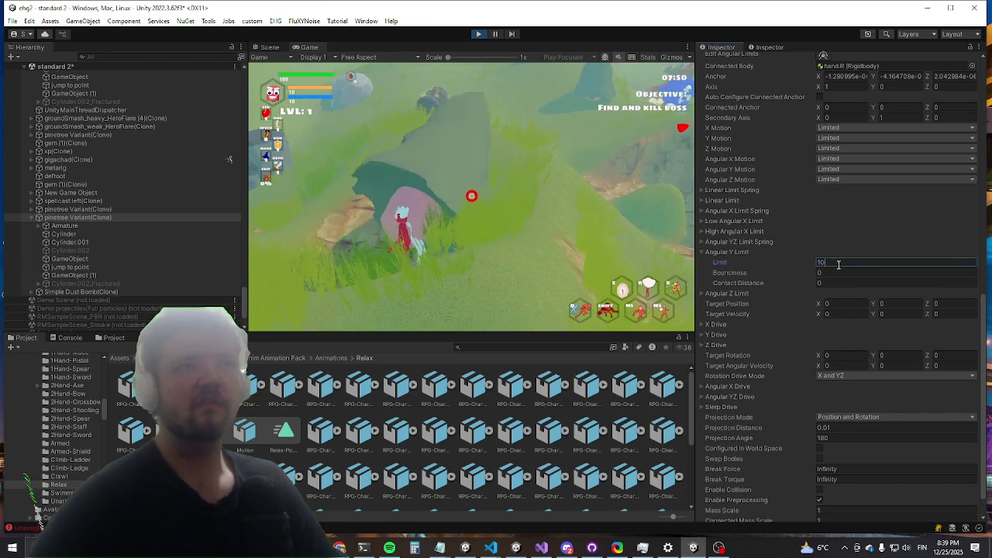
click(727, 296)
click(736, 293)
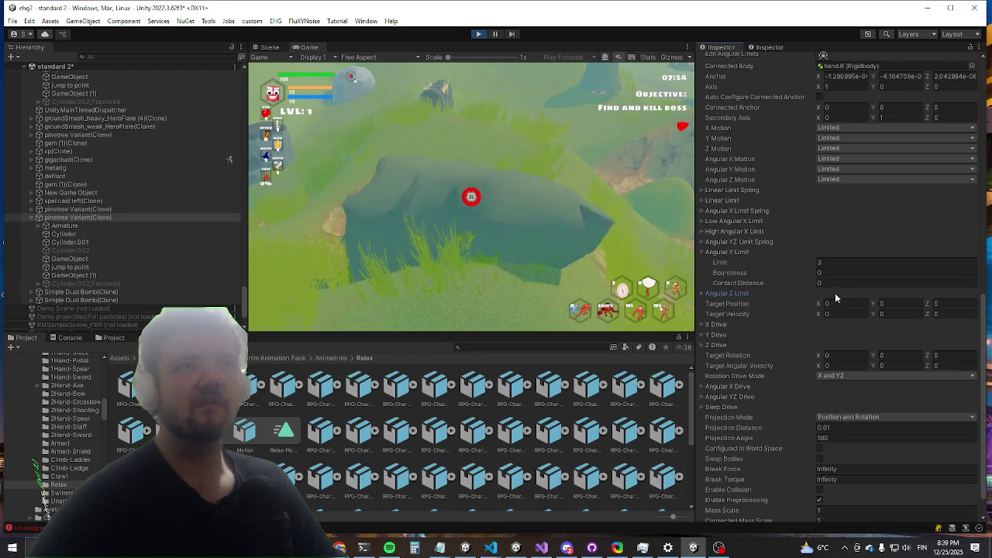
click(733, 295)
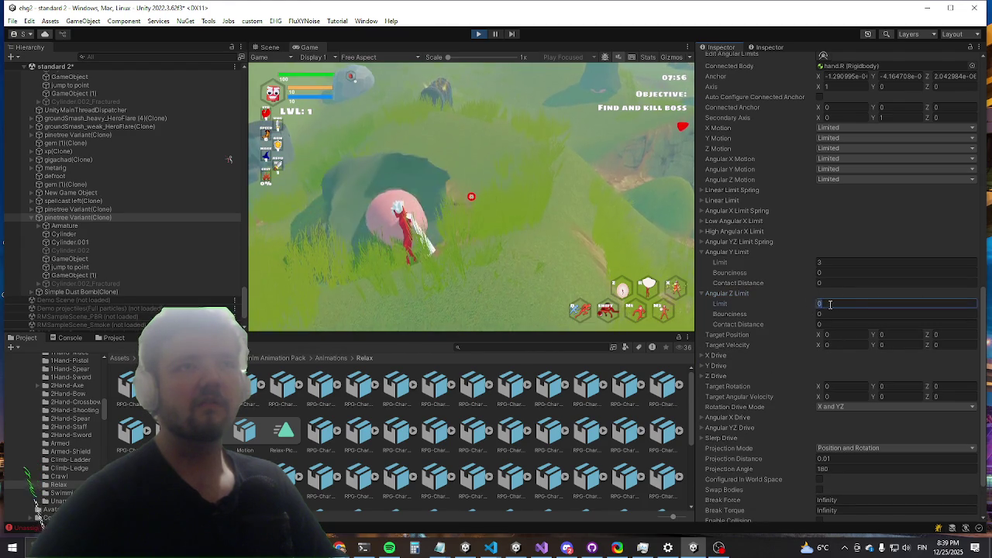
Step: Set Angular YZ Limit Spring to 2 and the High and Low Angular X Limits to 2
click(728, 243)
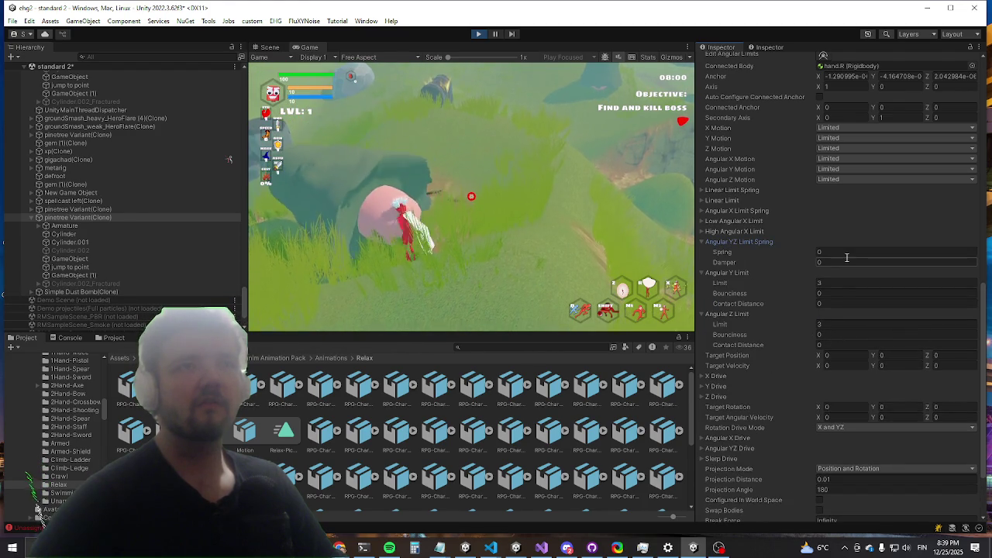
click(847, 249)
text(2)
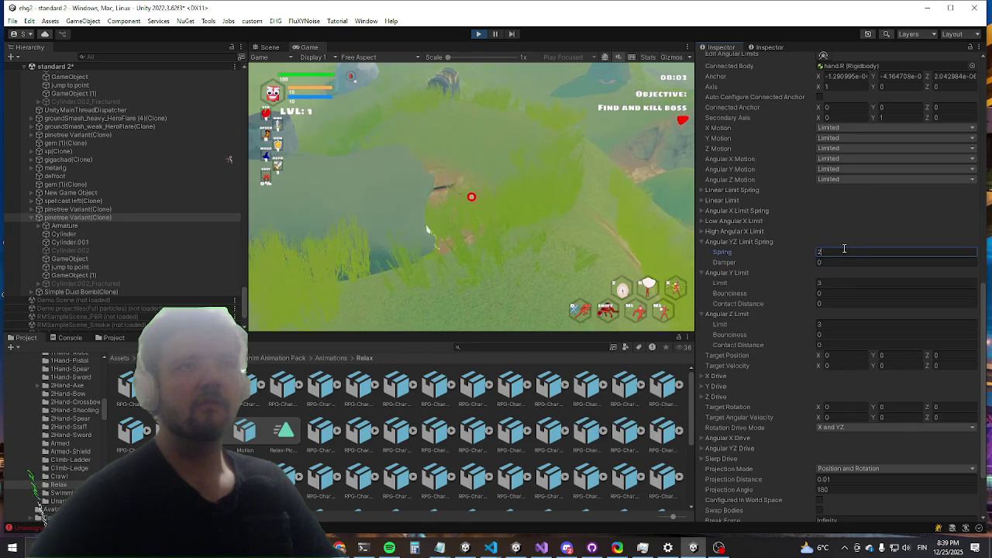
click(729, 232)
click(833, 242)
text(2)
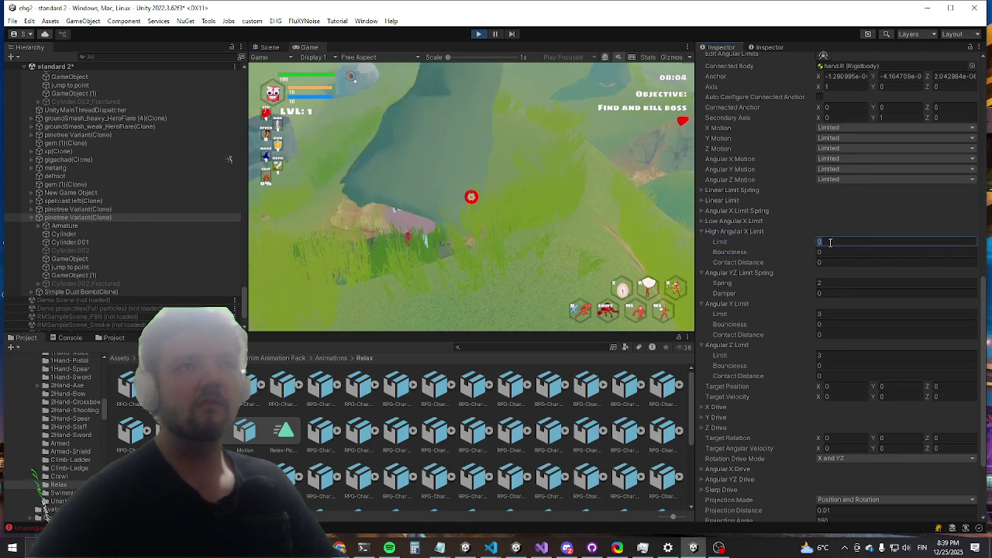
click(730, 222)
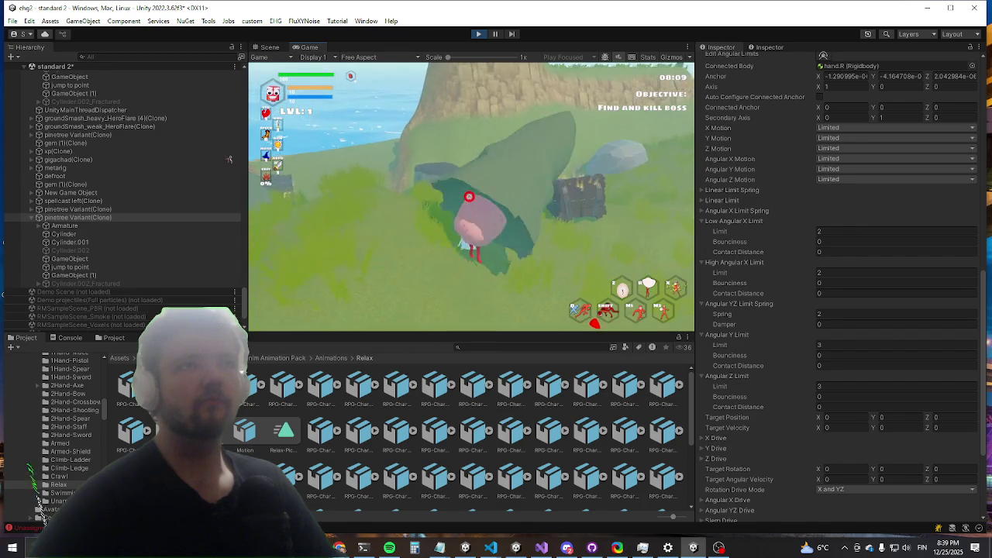
key(super)
key(super)
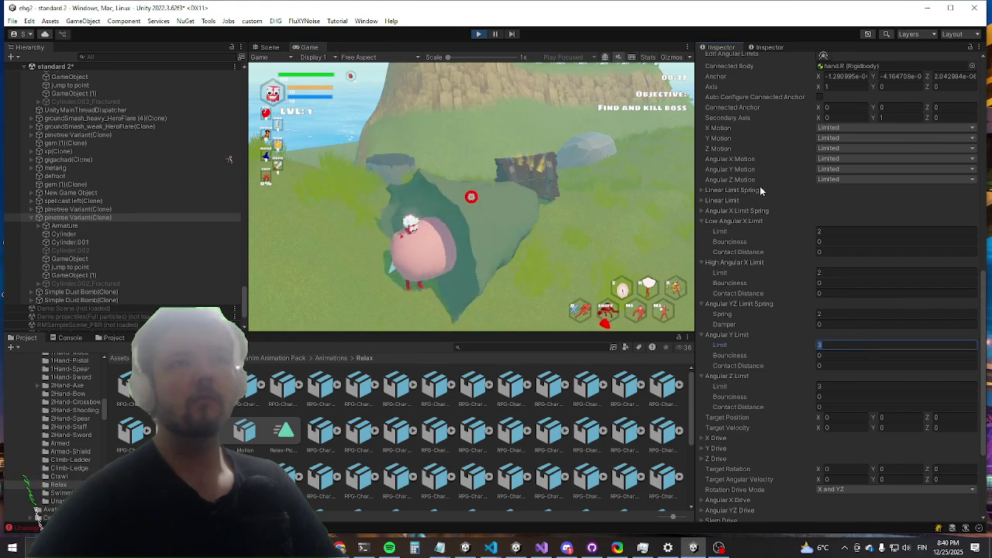
click(736, 210)
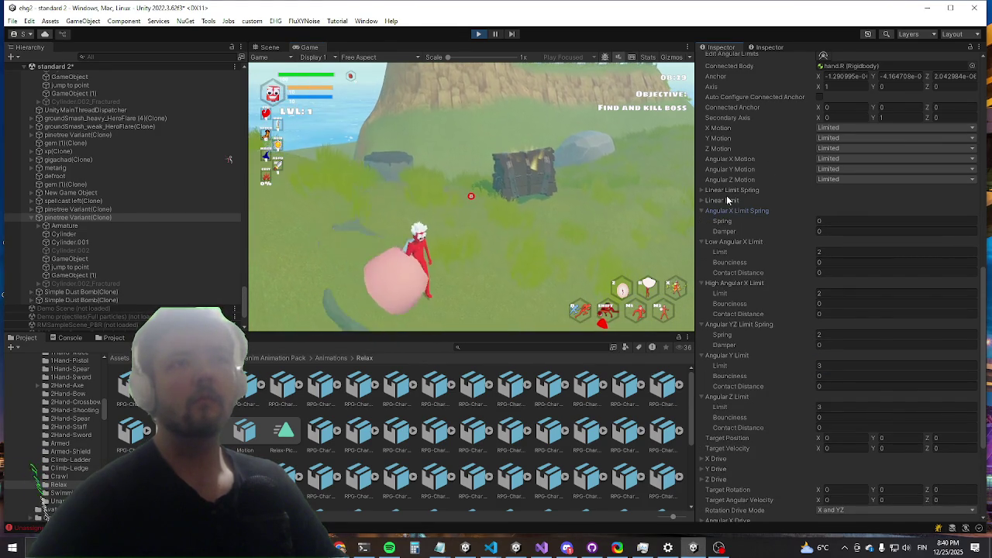
Step: Set Angular X, Y and Z Motion to Locked in the pine clone's Configurable Joint
click(726, 201)
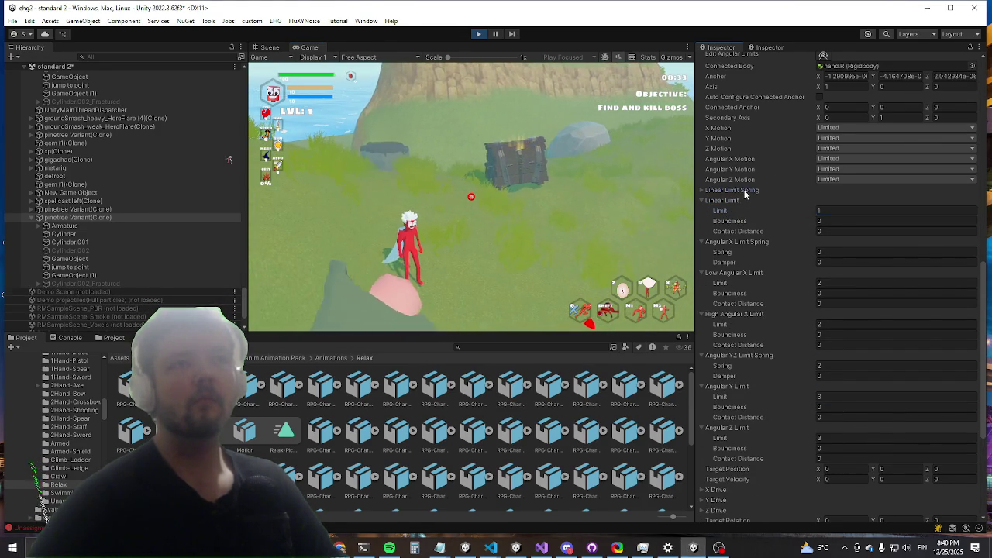
click(742, 191)
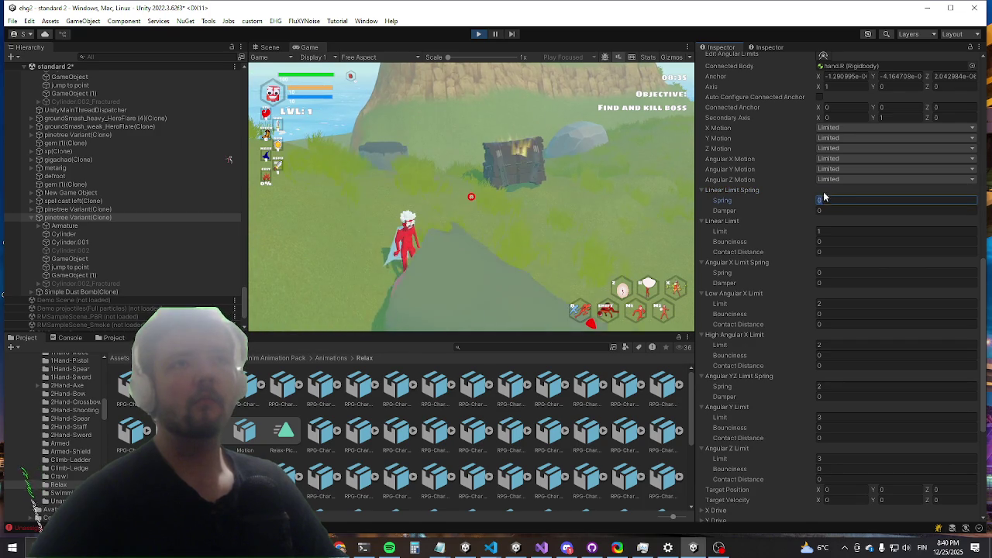
click(834, 170)
click(835, 170)
click(842, 180)
click(843, 179)
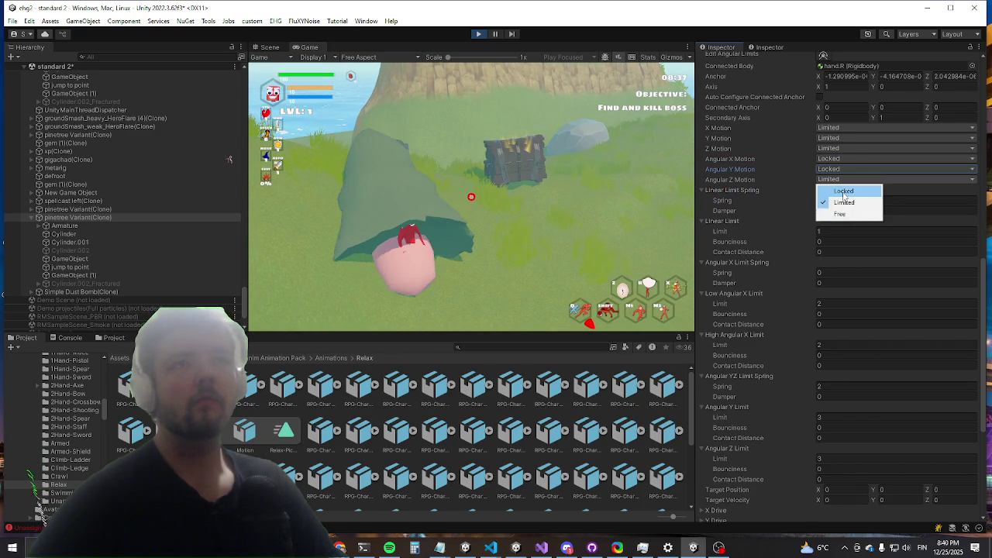
click(843, 190)
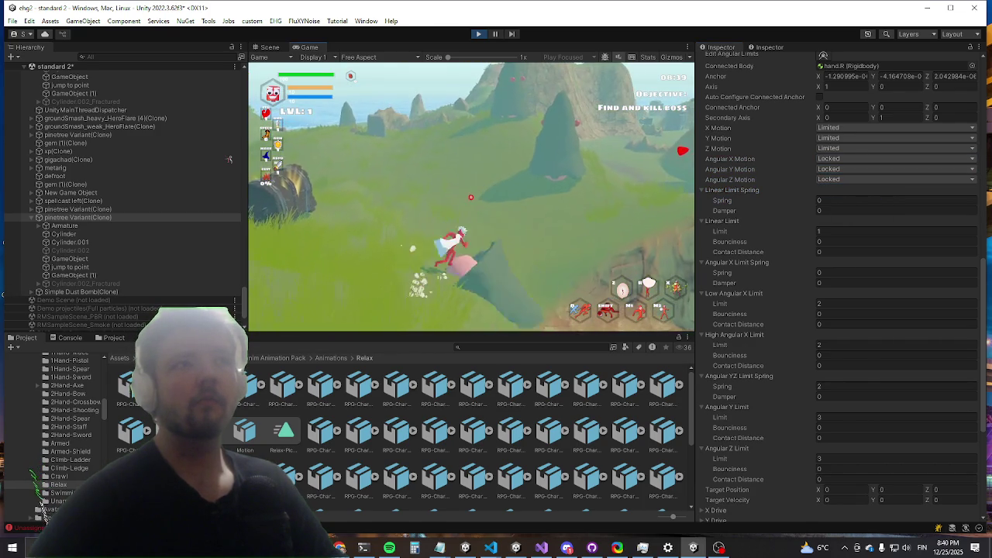
key(super)
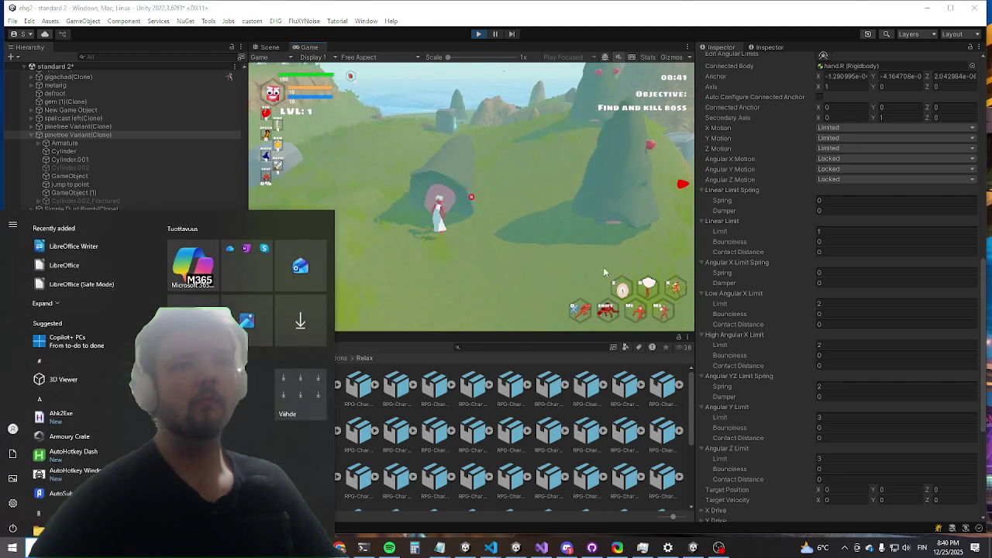
click(896, 469)
scroll(826, 372, down, 4)
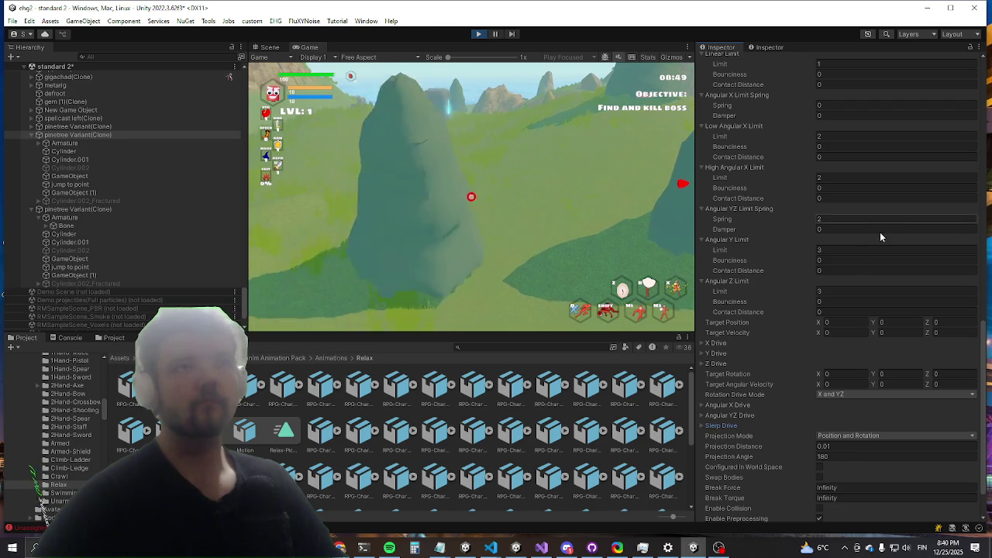
Step: Set Low Angular X Limit -0.14, High Angular X Limit 0.1 and Angular YZ Limit Spring 0.1
click(825, 292)
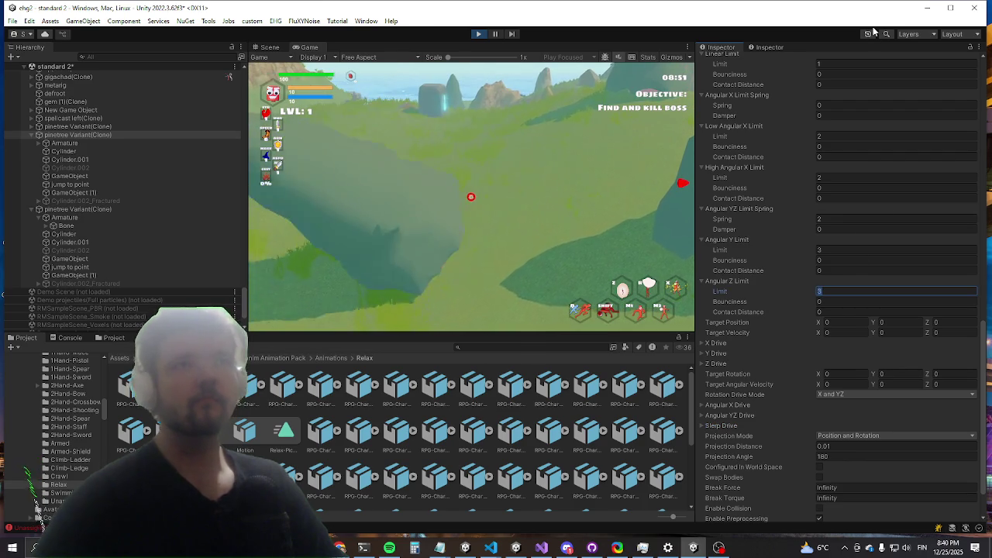
text(1)
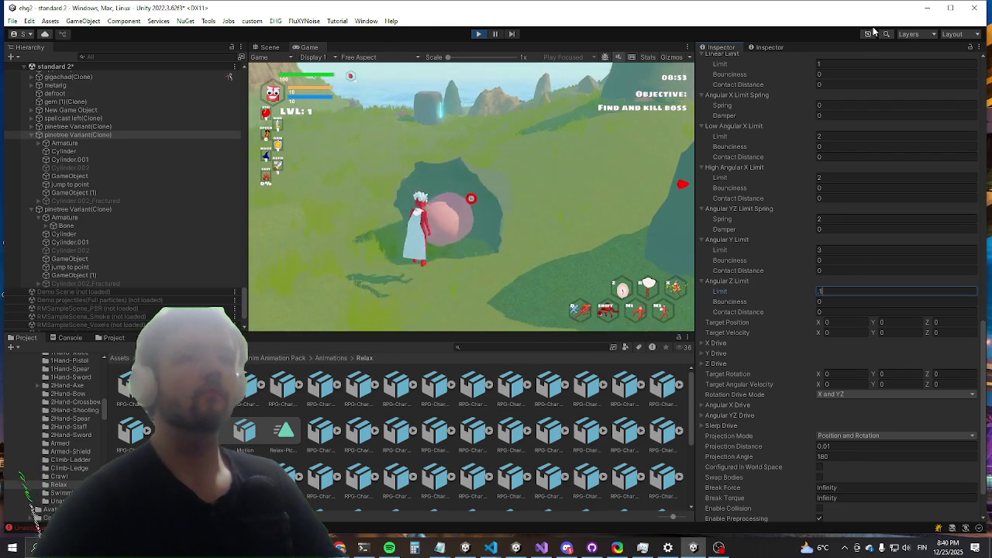
key(Escape)
click(825, 250)
text(1)
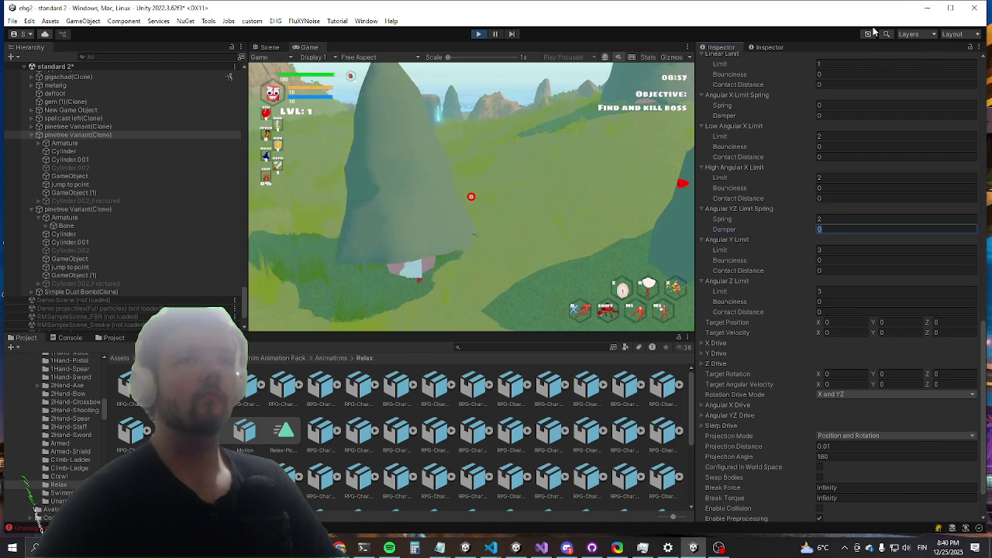
key(shift+Tab)
text(0.1)
key(shift+Tab)
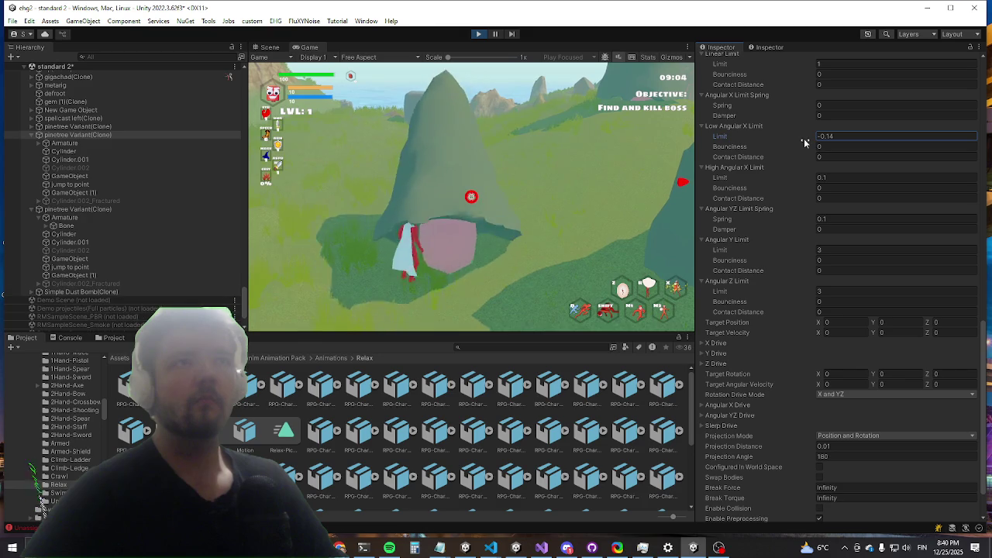
Step: Drag the joint's Linear Limit down to 0.04
scroll(806, 147, up, 3)
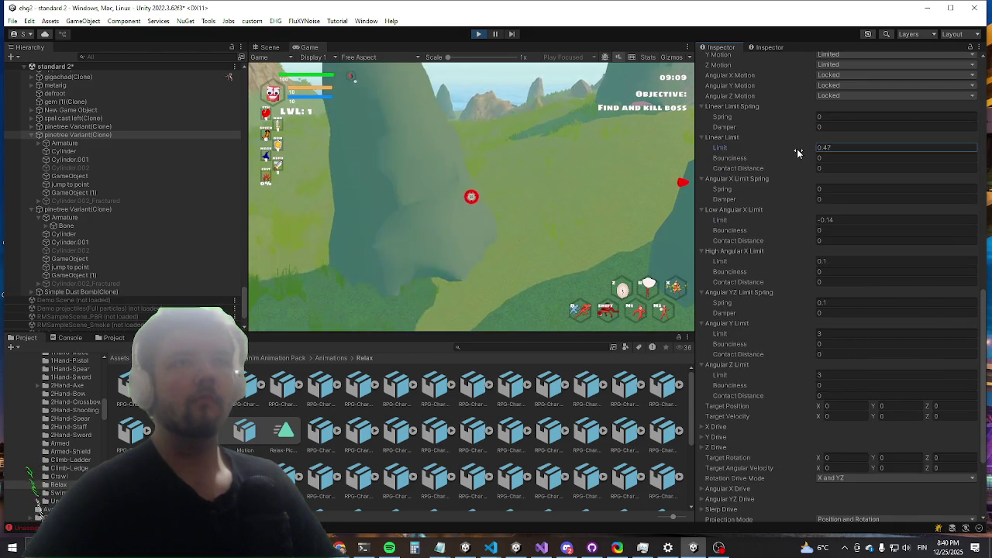
drag(797, 152, 787, 157)
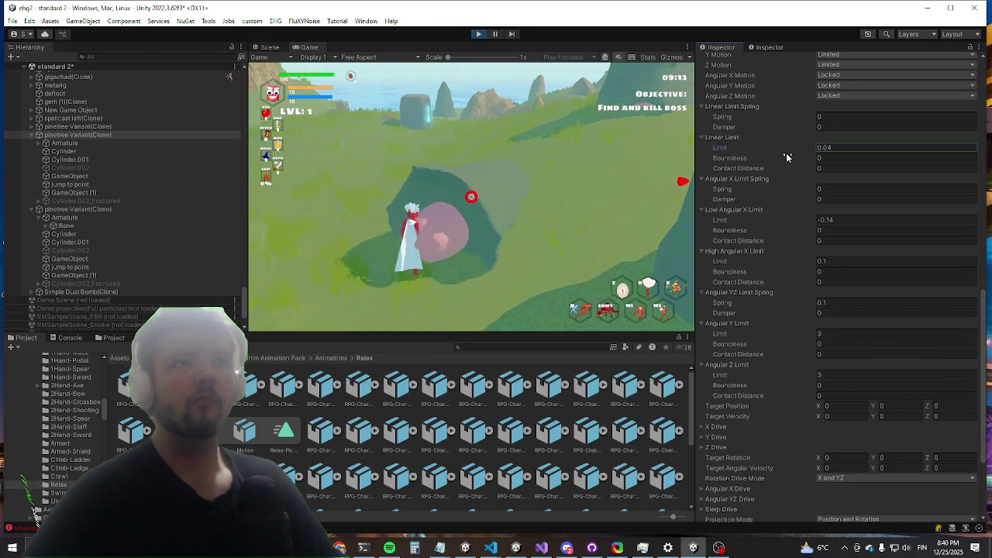
scroll(778, 124, up, 5)
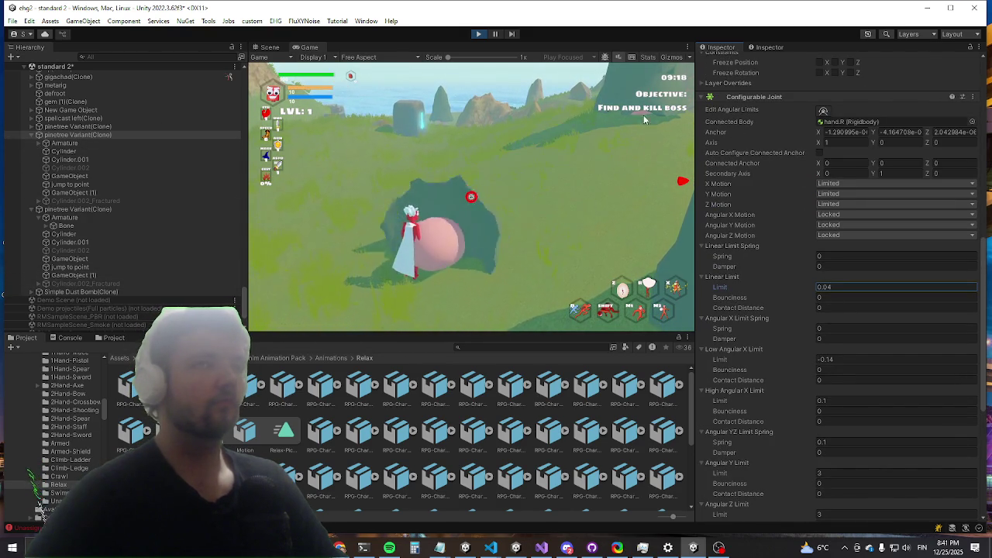
scroll(817, 132, up, 4)
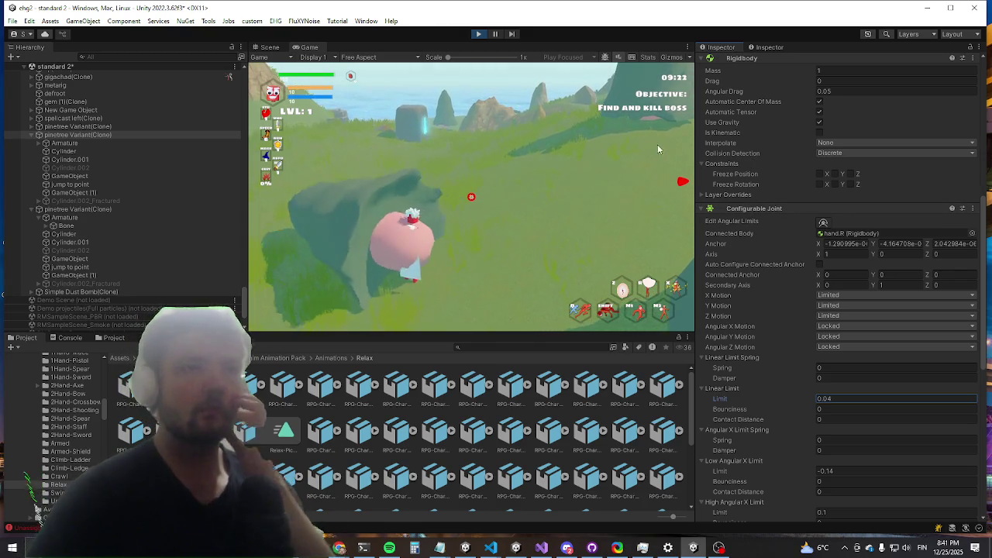
scroll(789, 187, down, 2)
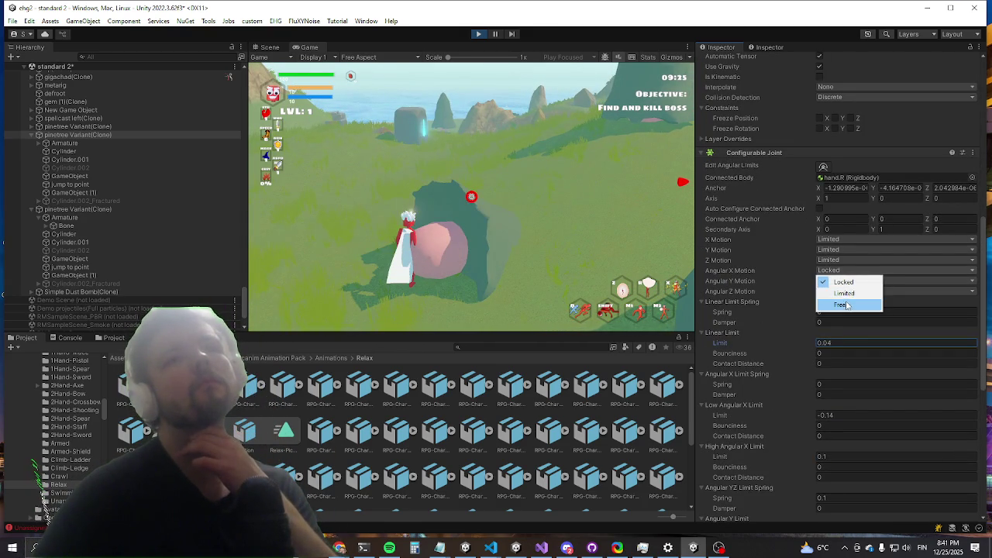
Step: Switch Angular X, Y and Z Motion on the pine clone's Configurable Joint back to Limited
click(847, 304)
click(844, 280)
click(832, 317)
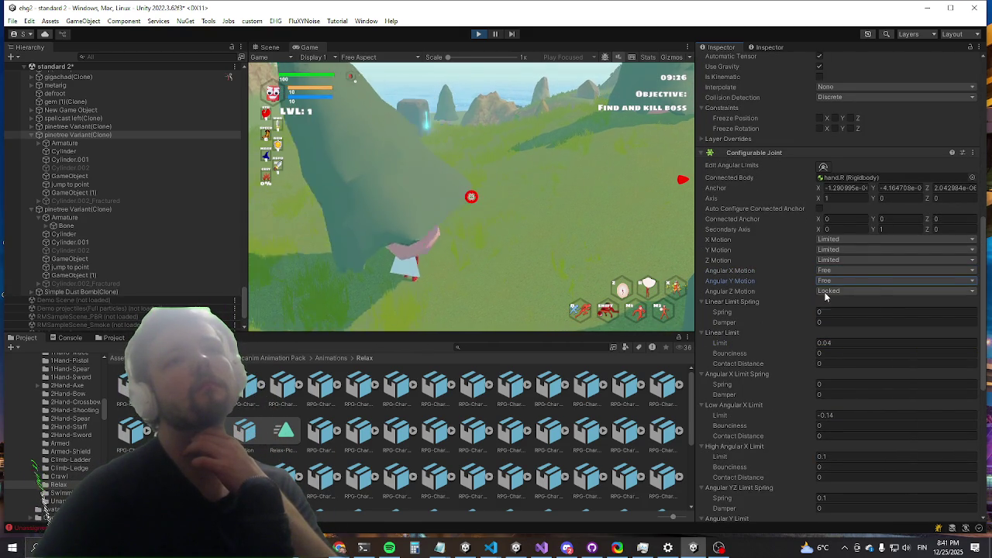
click(835, 289)
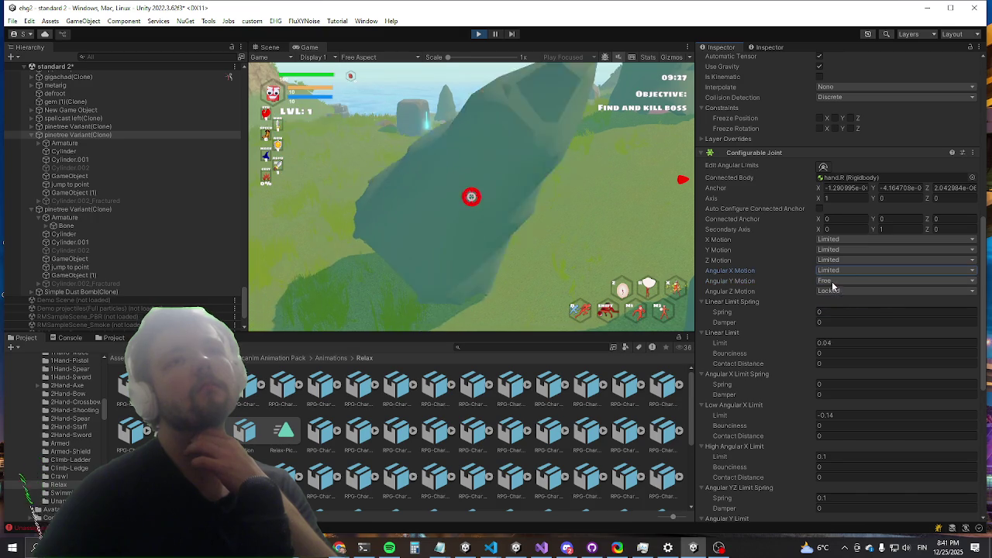
click(848, 305)
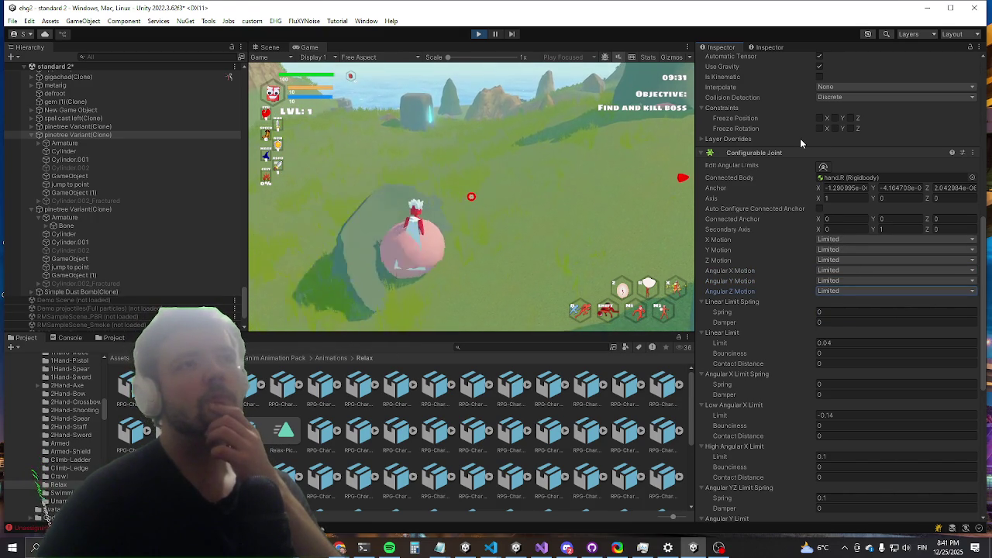
scroll(792, 202, down, 4)
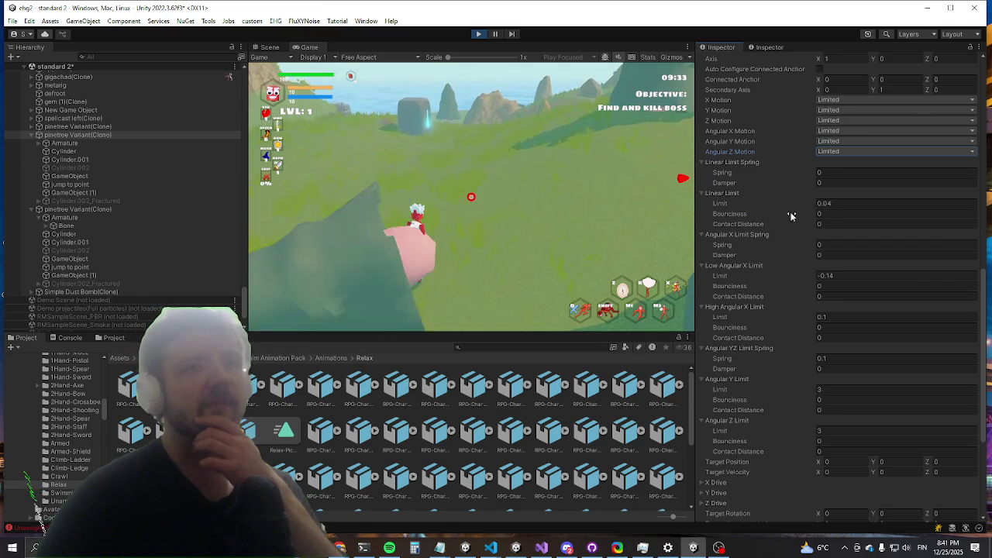
scroll(791, 213, down, 2)
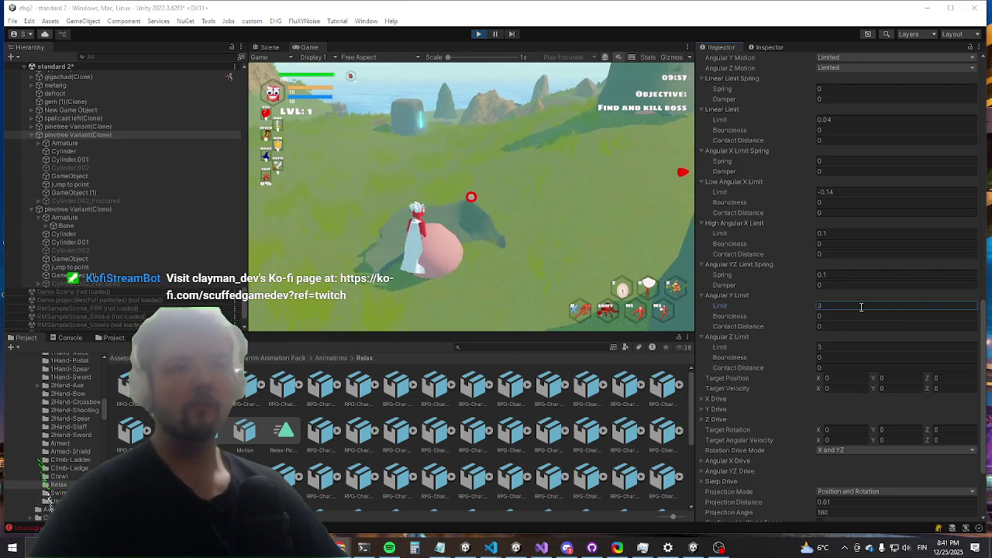
scroll(853, 256, up, 3)
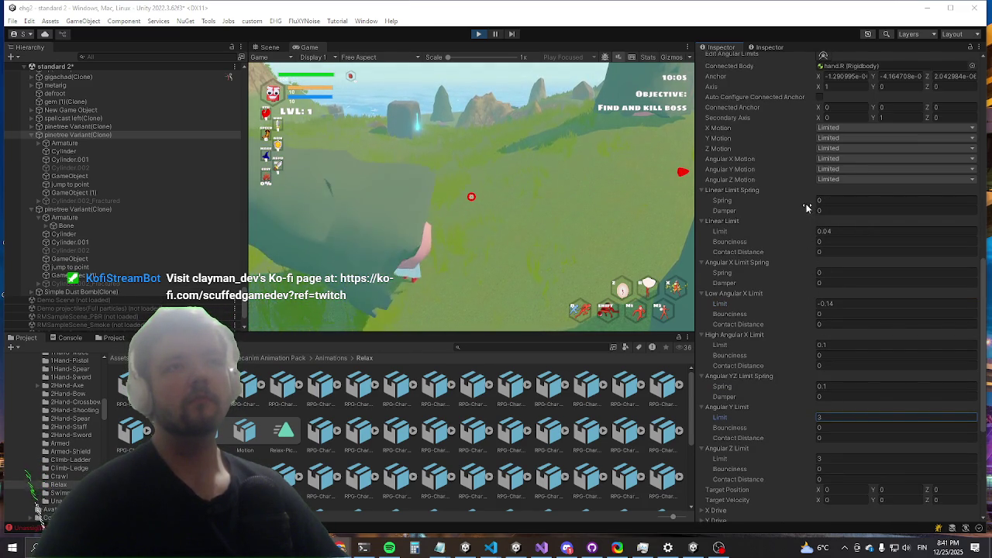
drag(807, 208, 819, 208)
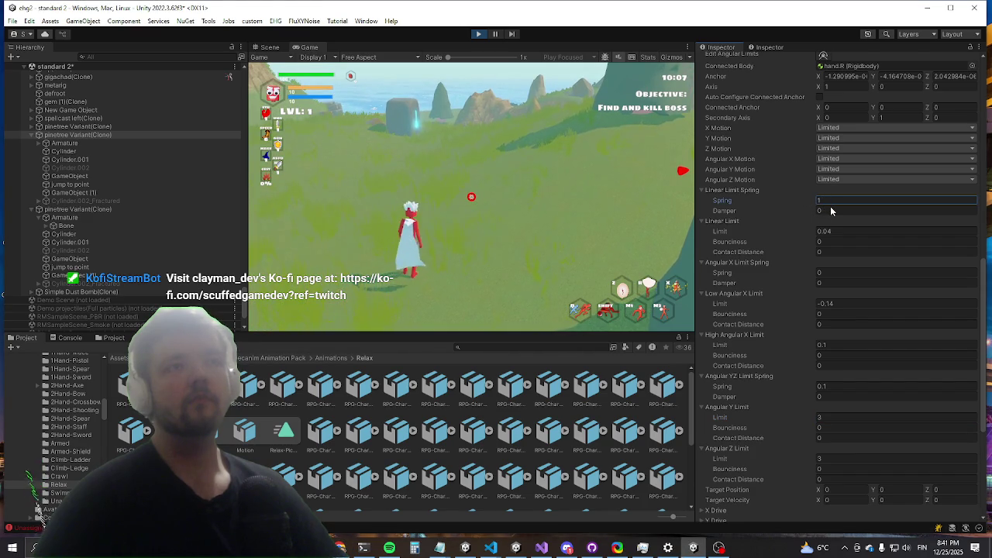
text(0)
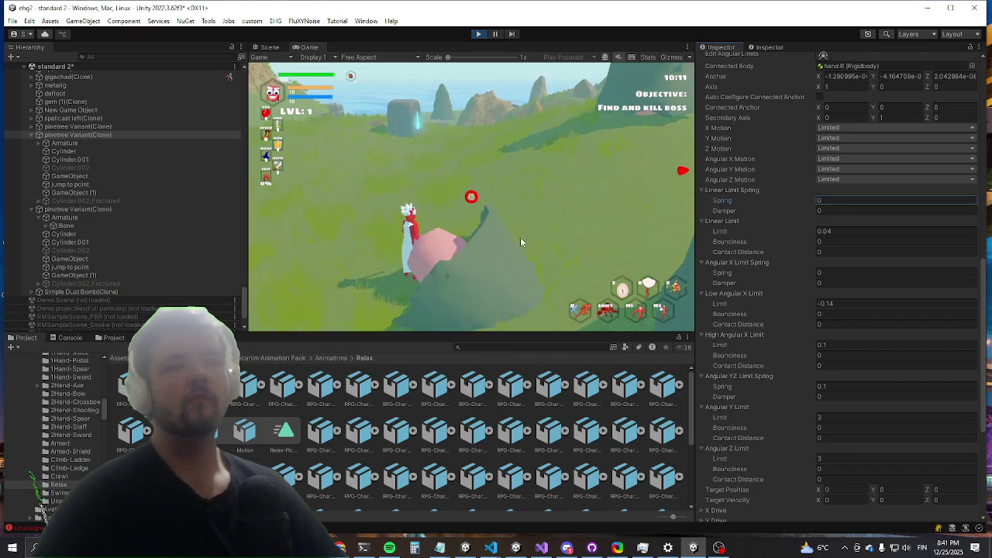
click(524, 250)
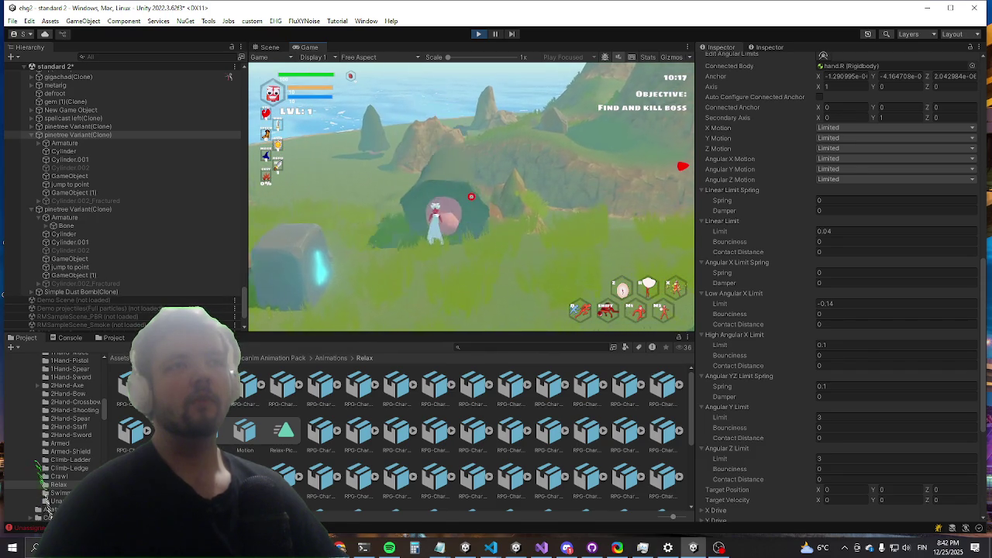
key(super)
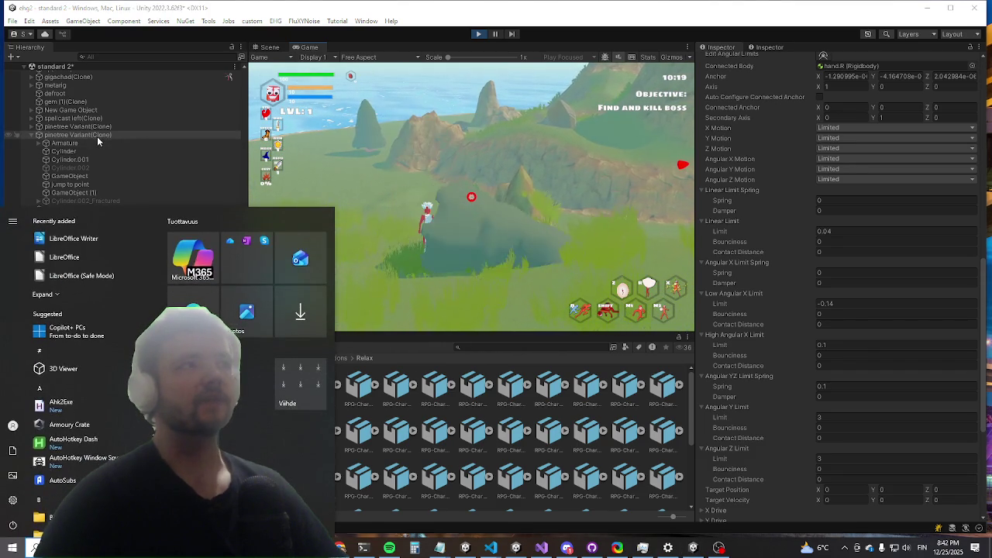
Step: Expand the pine clone's Armature and Bone hierarchy and select Bone.001
click(111, 134)
scroll(823, 271, up, 15)
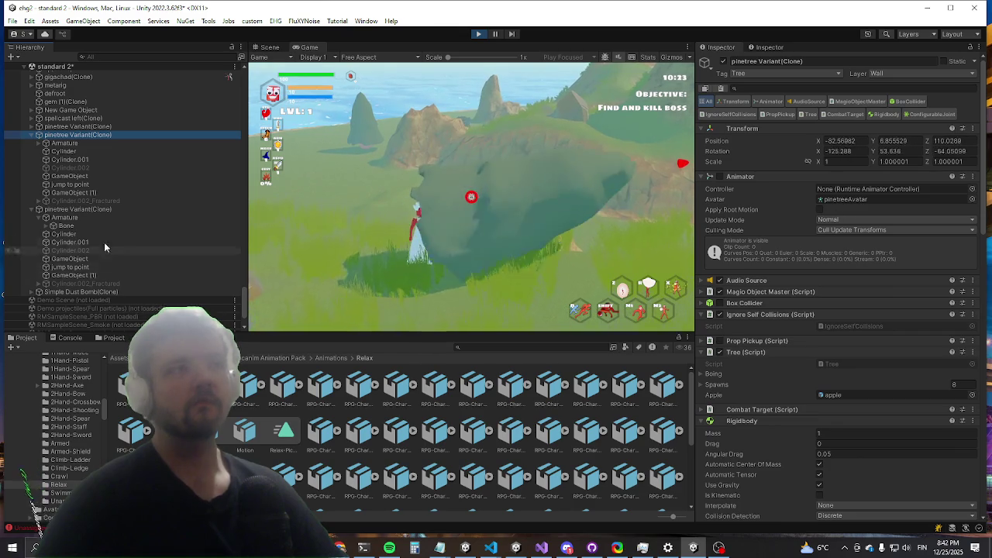
click(45, 145)
click(38, 145)
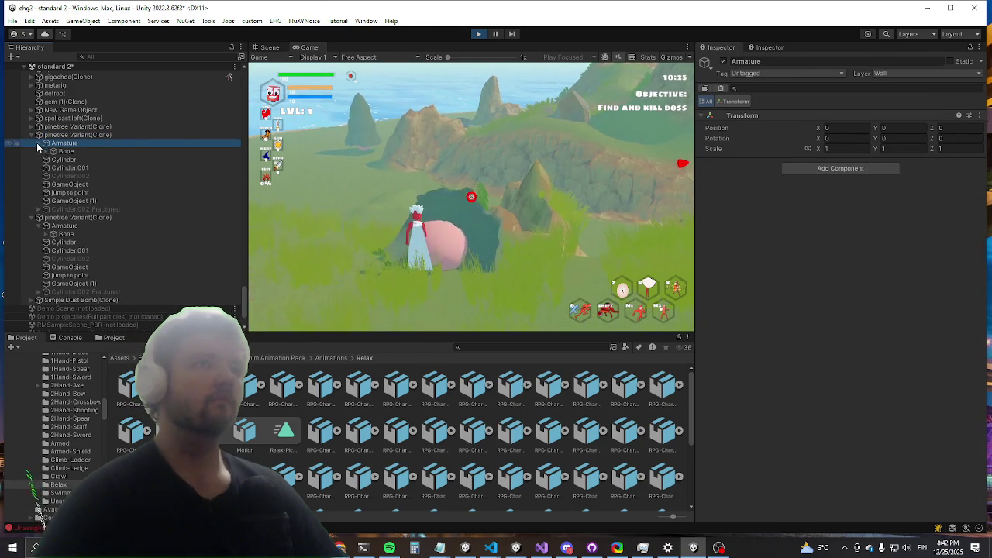
click(61, 153)
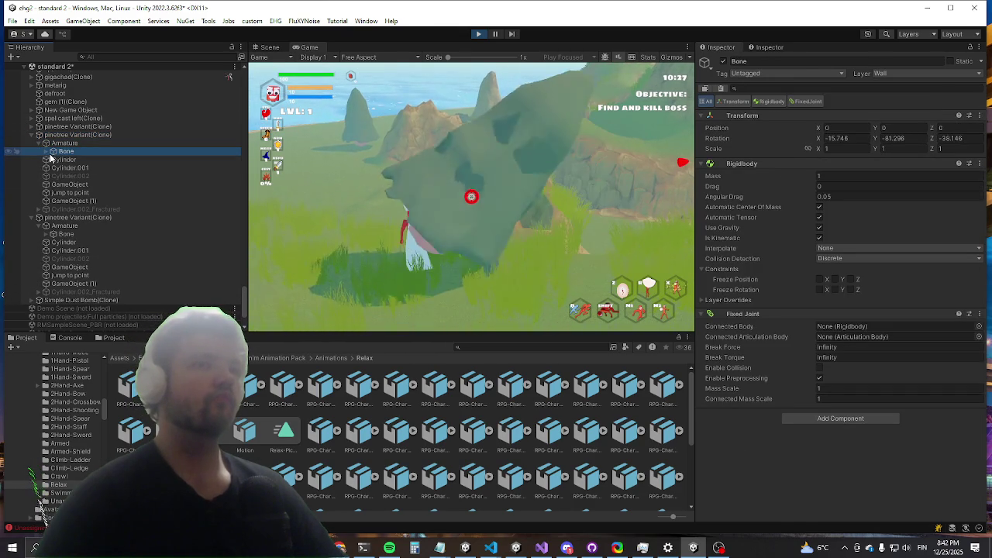
click(45, 152)
click(52, 159)
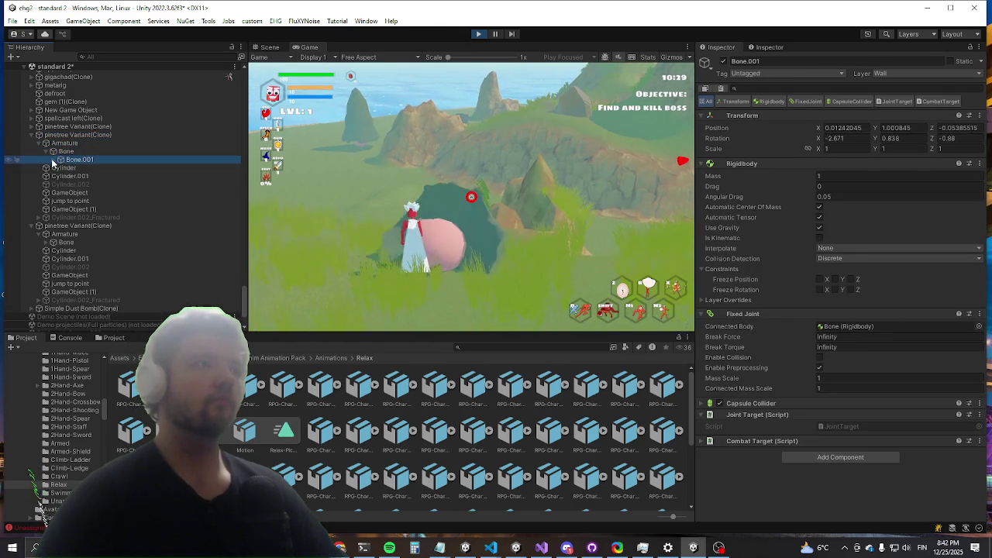
click(60, 160)
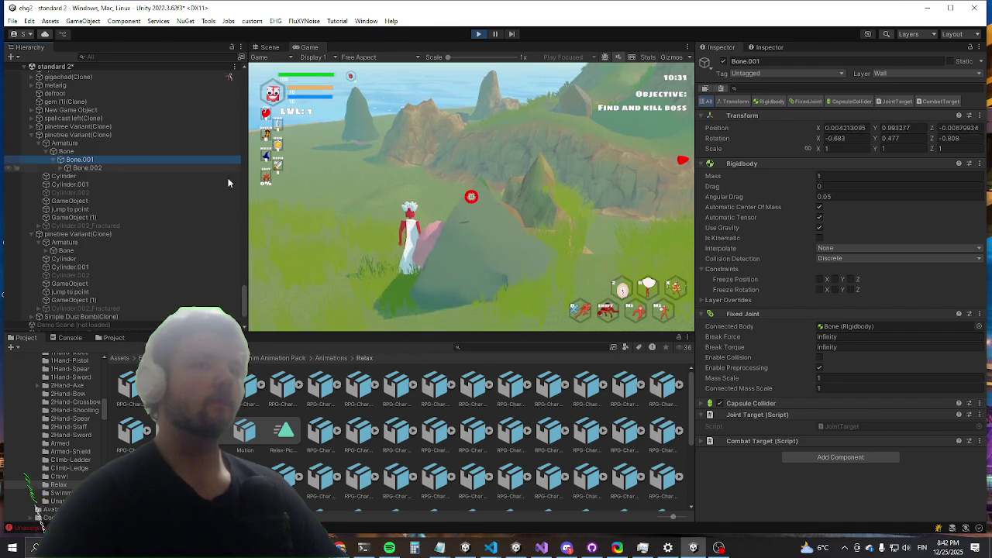
Step: Show Bone.001's Capsule Collider Layer Overrides and its Exclude Layers list
click(765, 404)
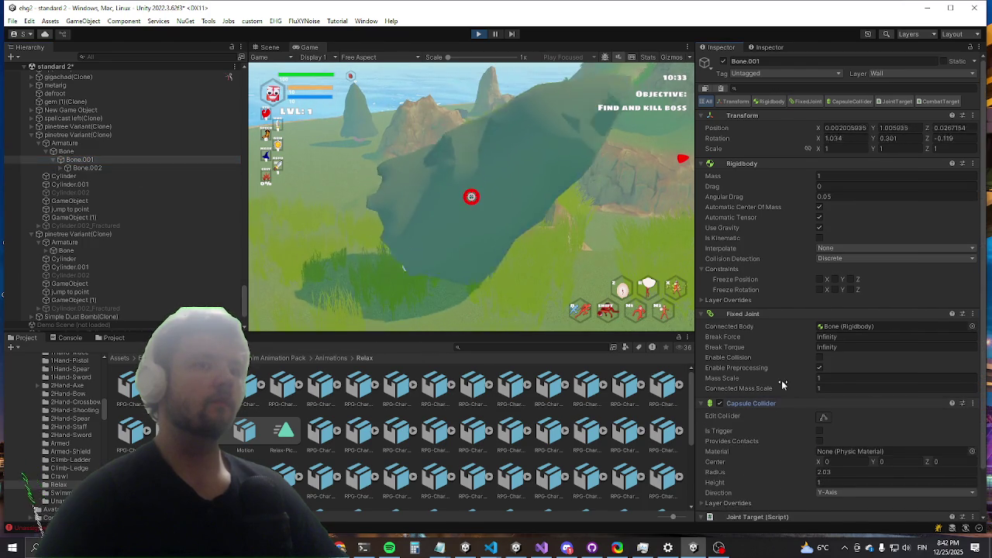
scroll(781, 385, down, 2)
click(721, 453)
scroll(767, 434, down, 2)
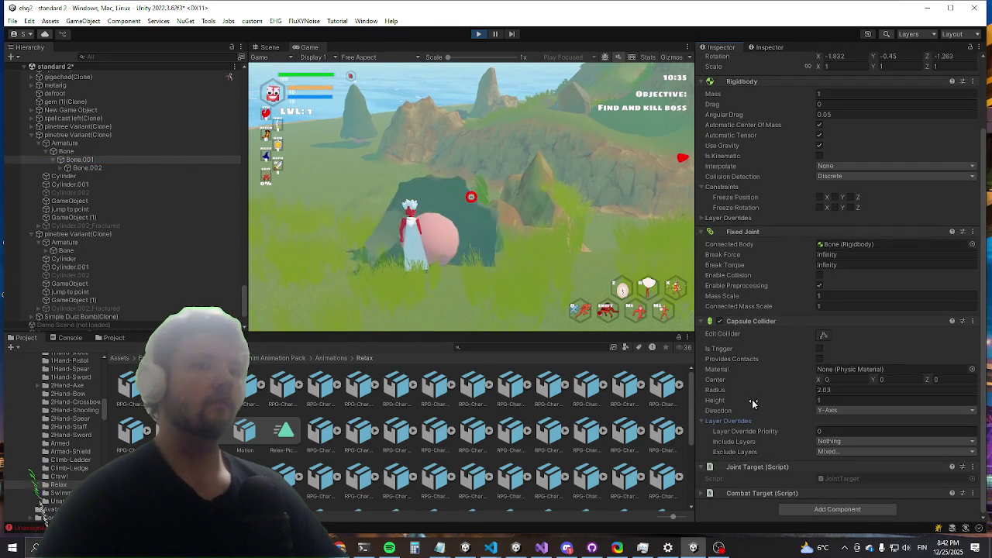
click(822, 455)
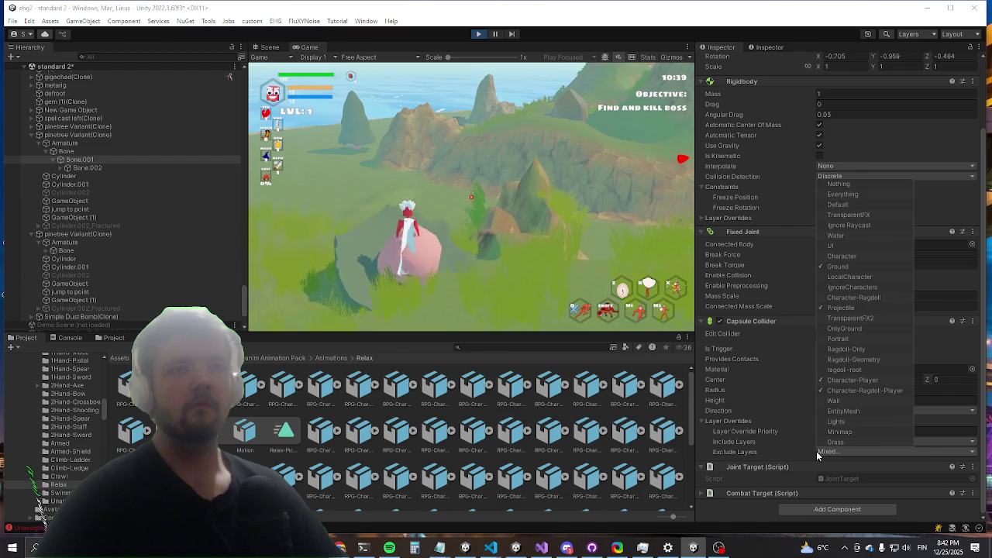
Step: Multi-select Bone.001 through Bone.003 and untick Ground in their Exclude Layers
click(61, 167)
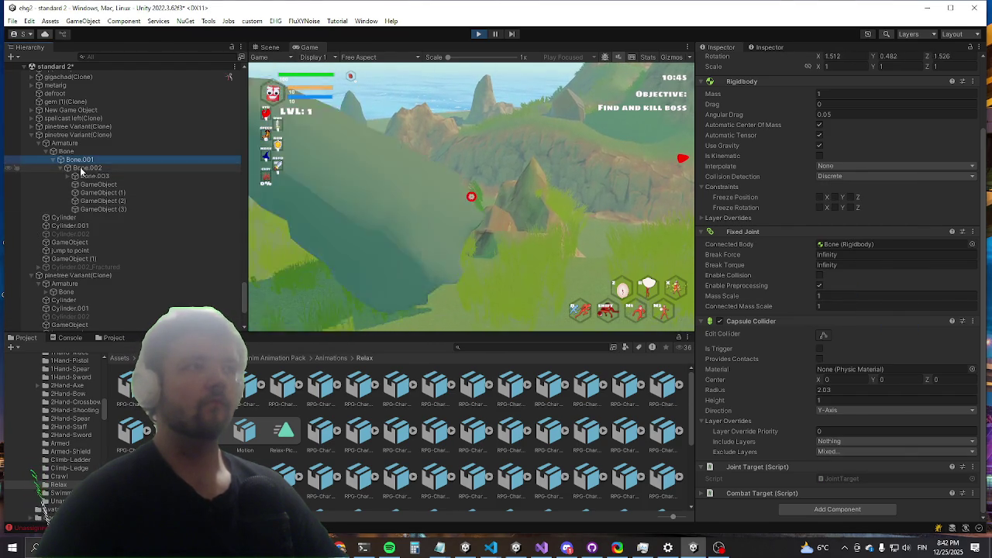
shift+click(89, 176)
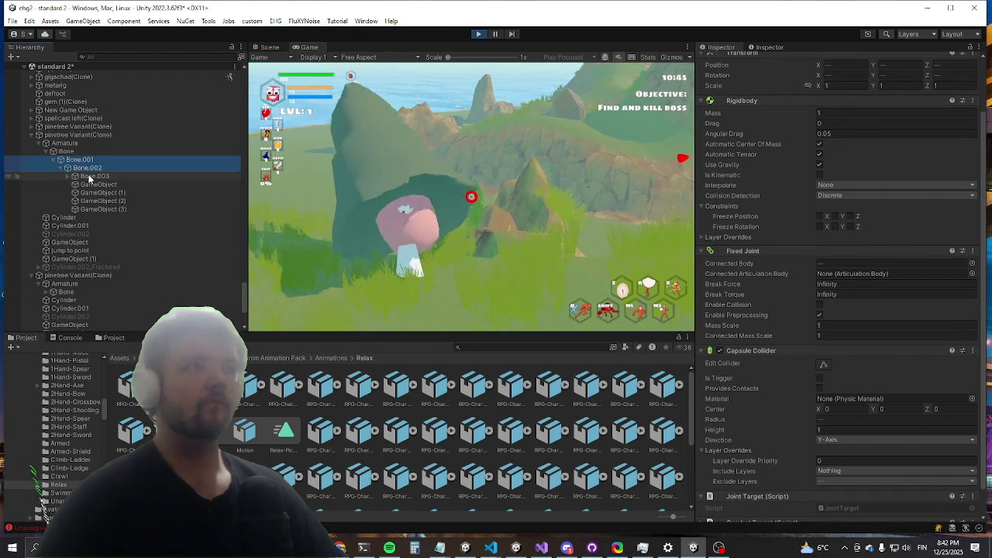
click(830, 481)
click(863, 296)
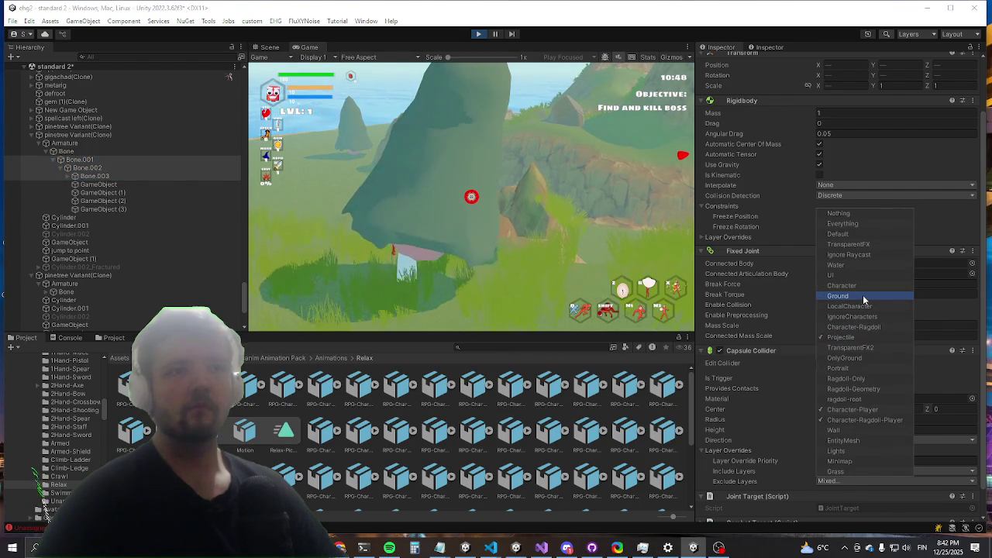
click(430, 115)
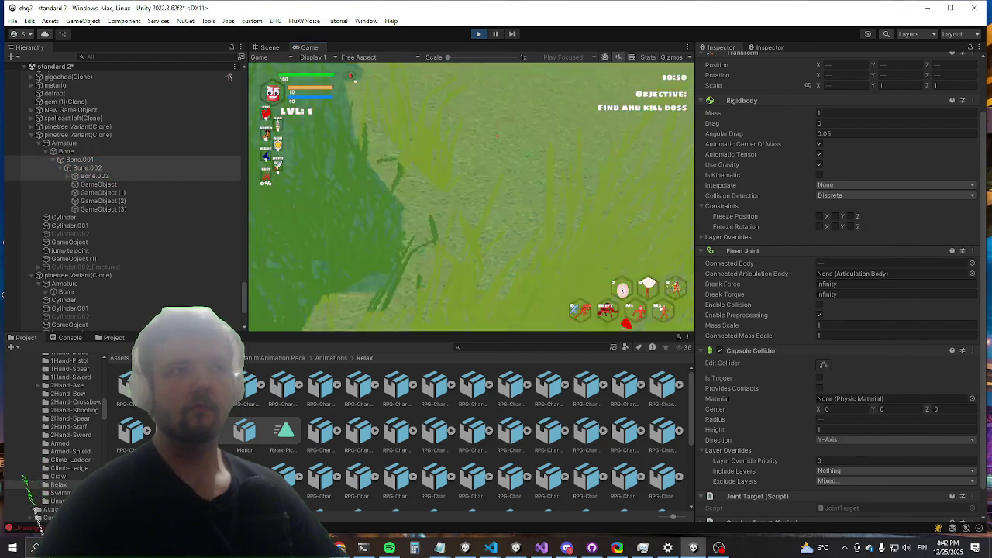
Step: Run the character past the pine tree, attack it, then move on across the level
key(w)
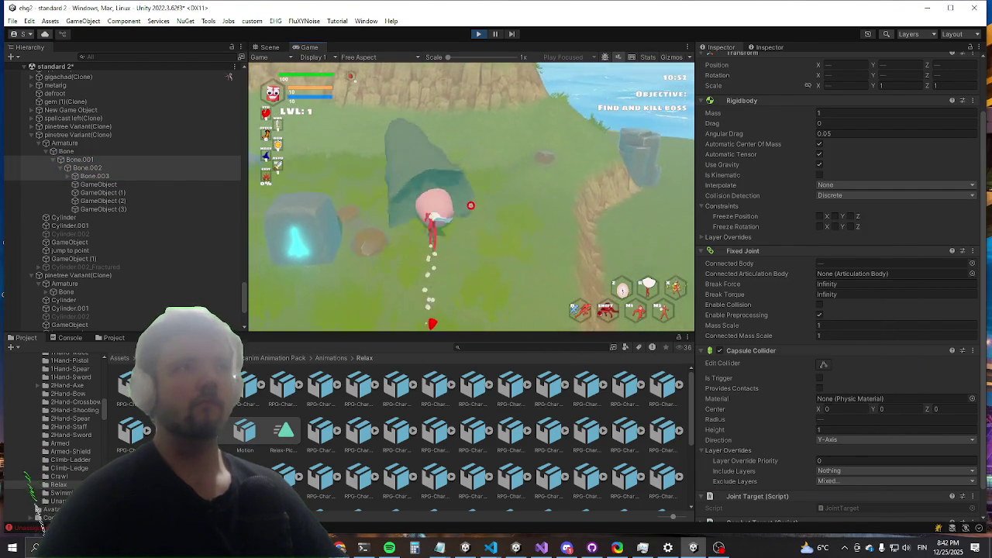
key(a)
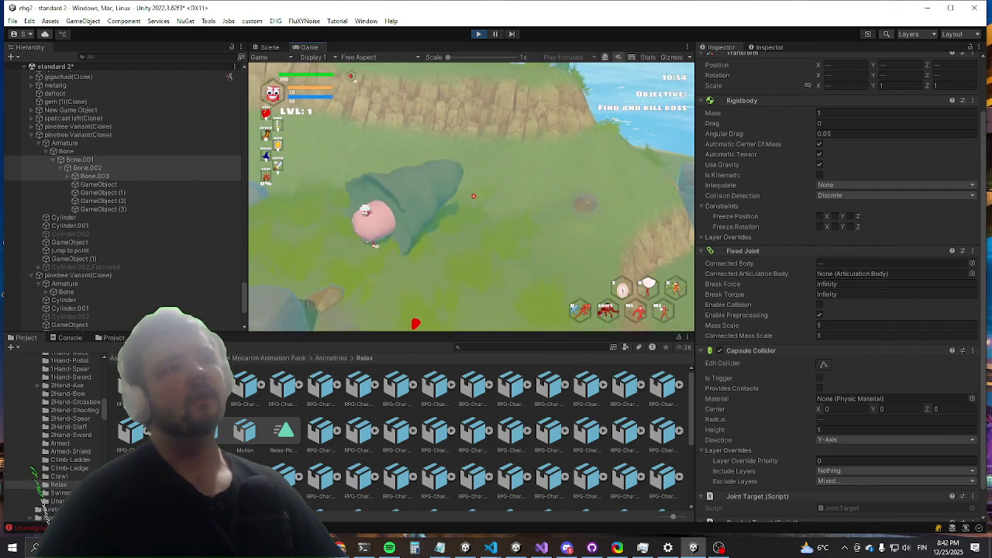
key(d)
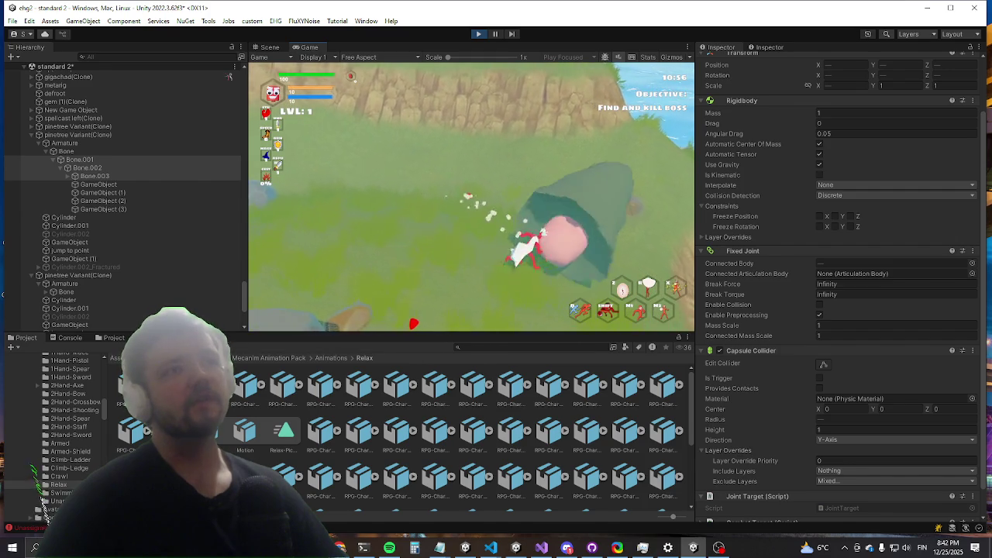
click(478, 195)
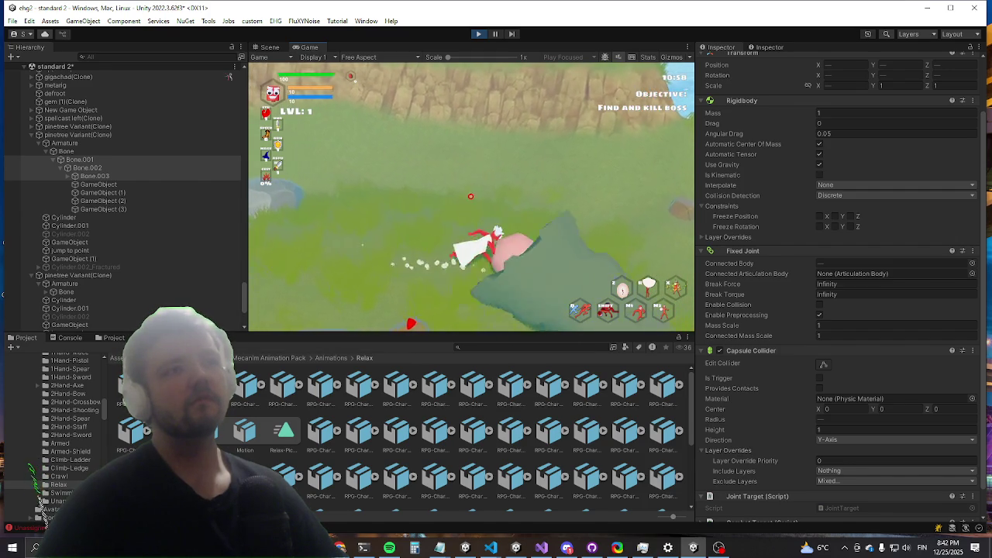
key(w)
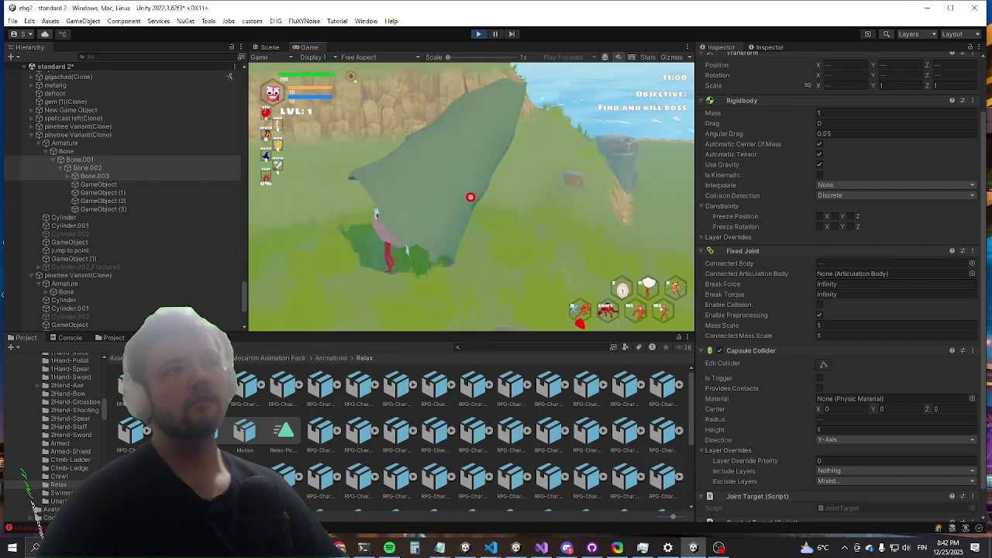
key(w)
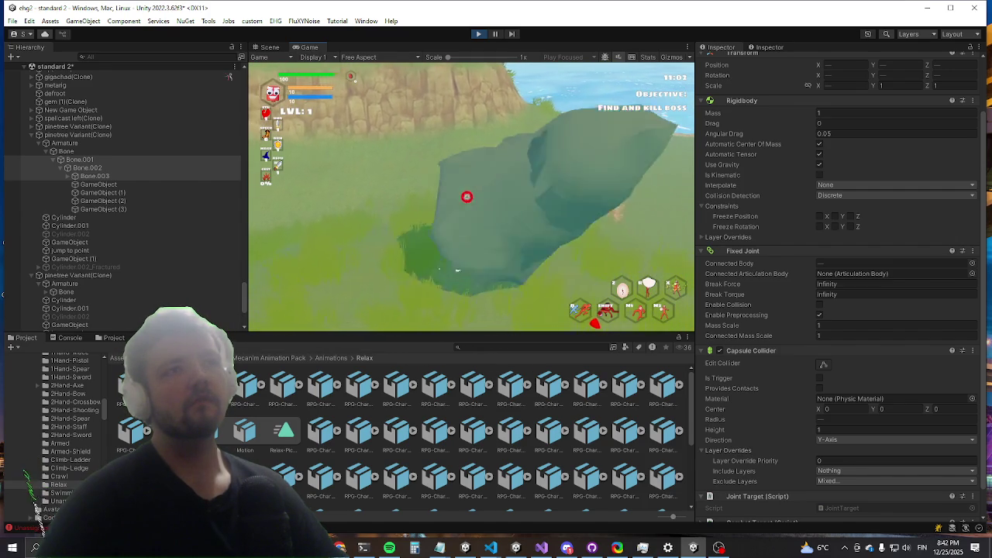
key(w)
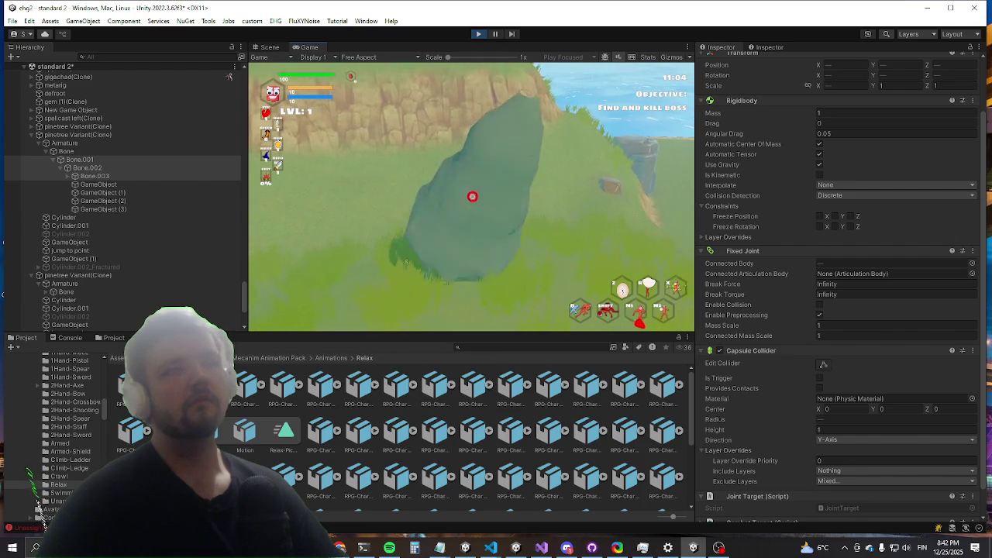
key(w)
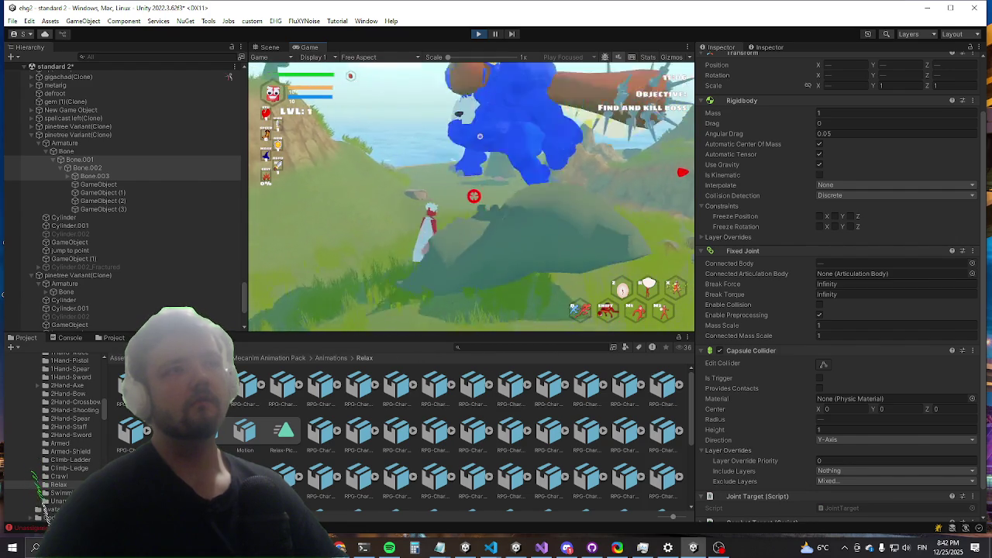
key(w)
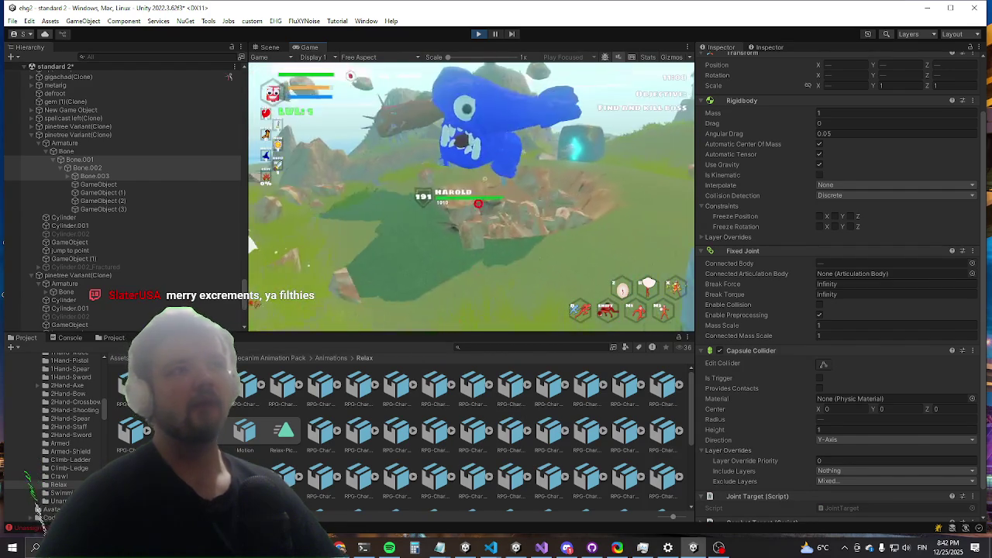
key(w)
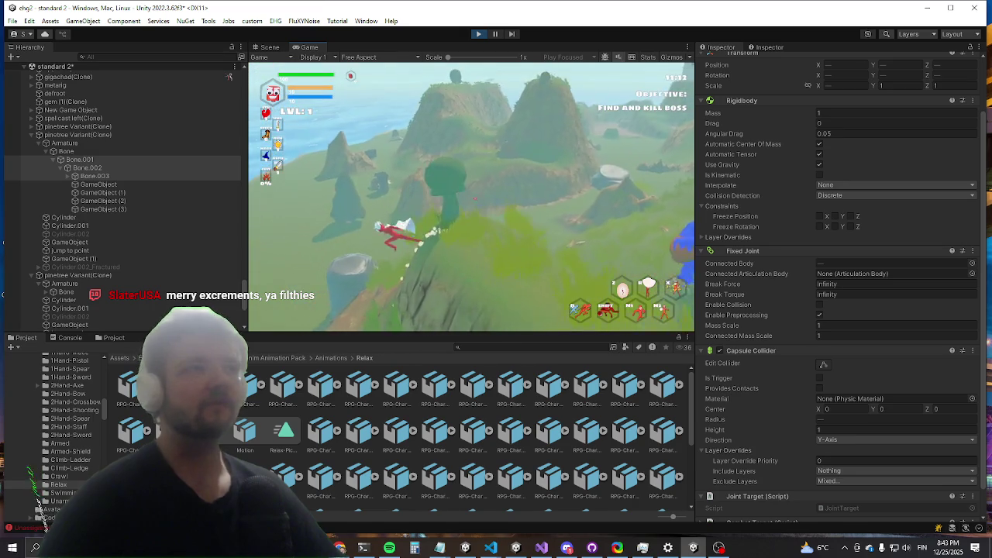
Step: Toggle the in-game debug console on and off, then return to the Scene view
key(grave)
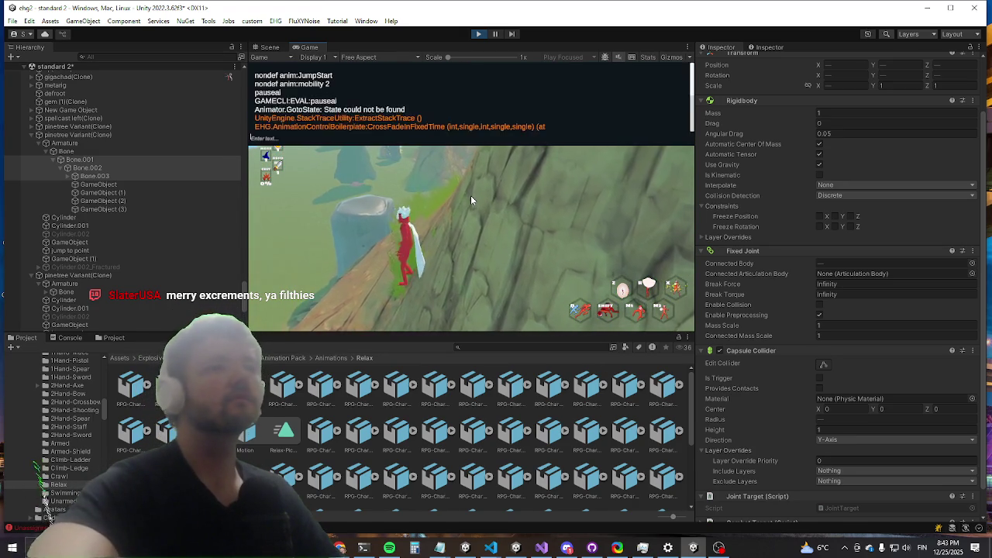
key(grave)
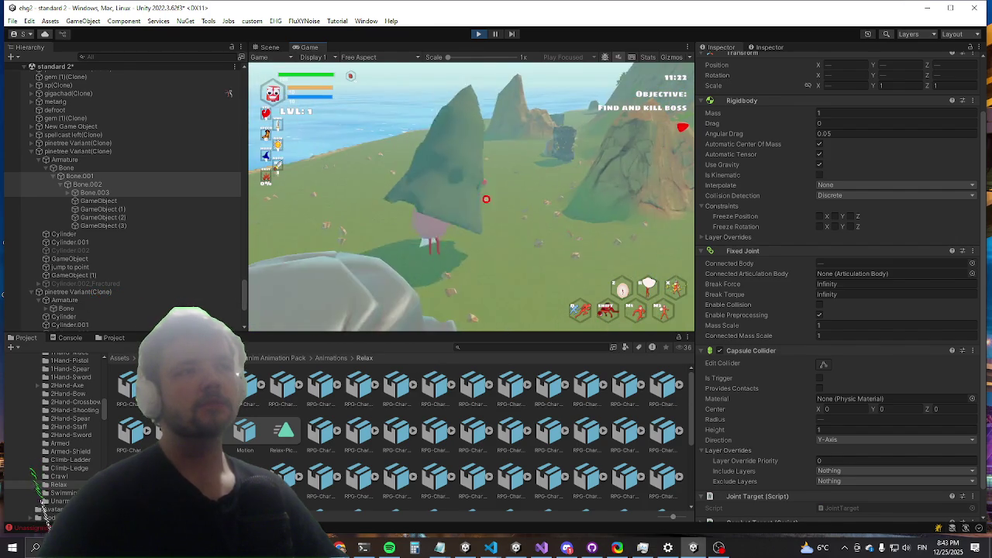
key(super)
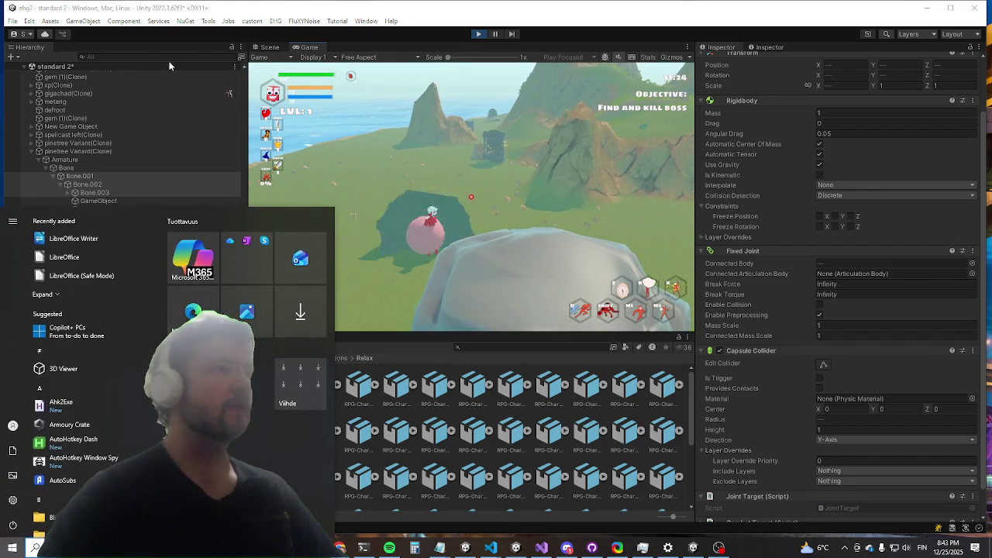
click(90, 167)
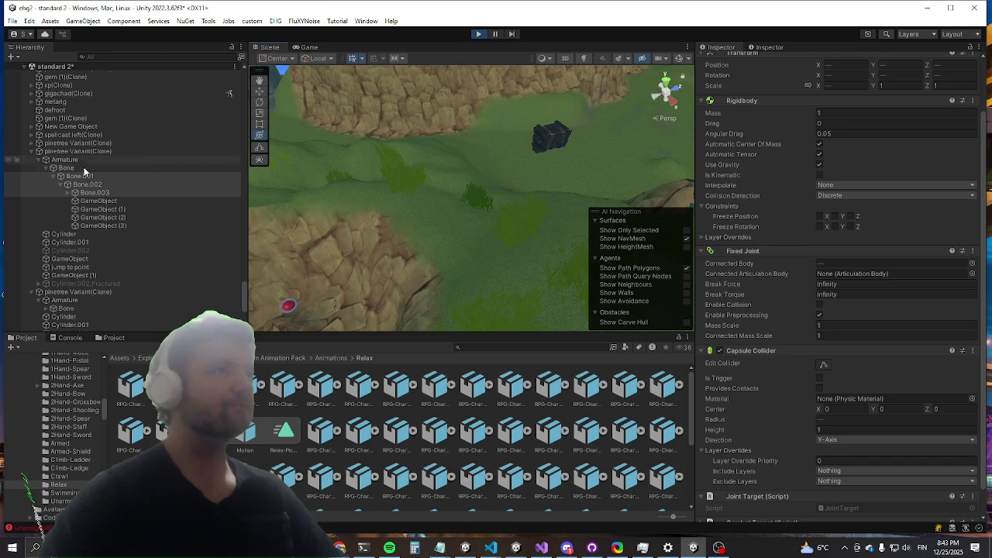
Step: Frame pinetree Variant(Clone), check its Cylinder.001 mesh, then view its Rigidbody and Configurable Joint
double_click(89, 150)
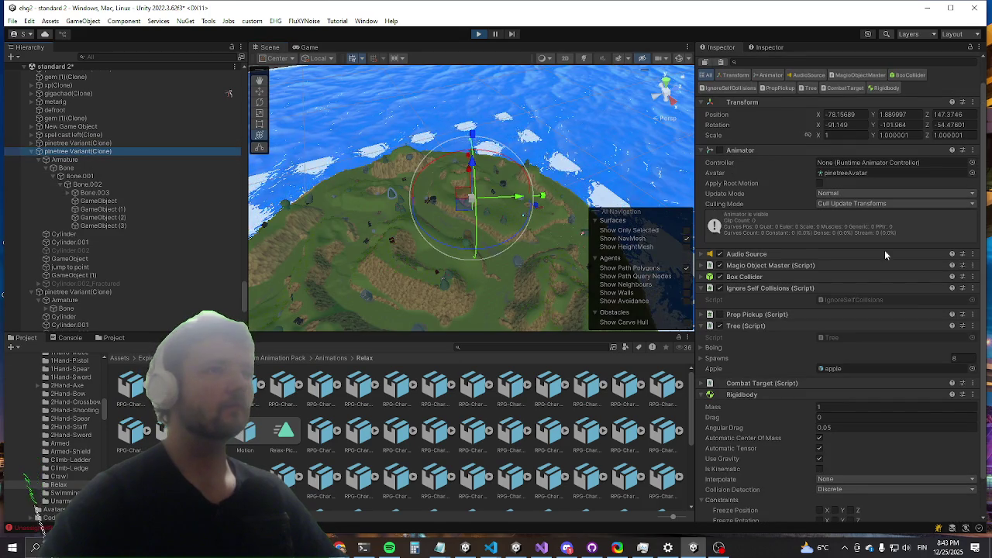
scroll(418, 162, down, 10)
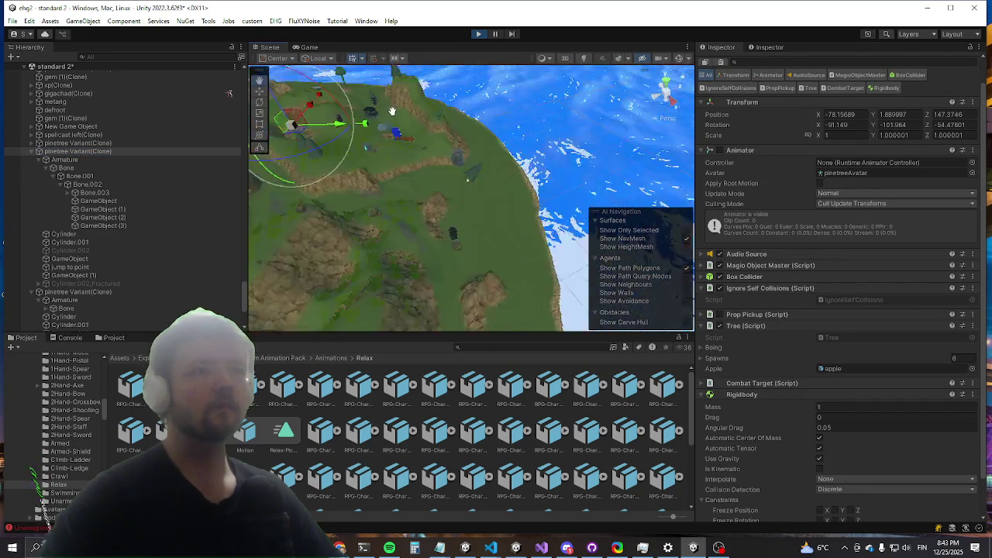
scroll(445, 225, down, 5)
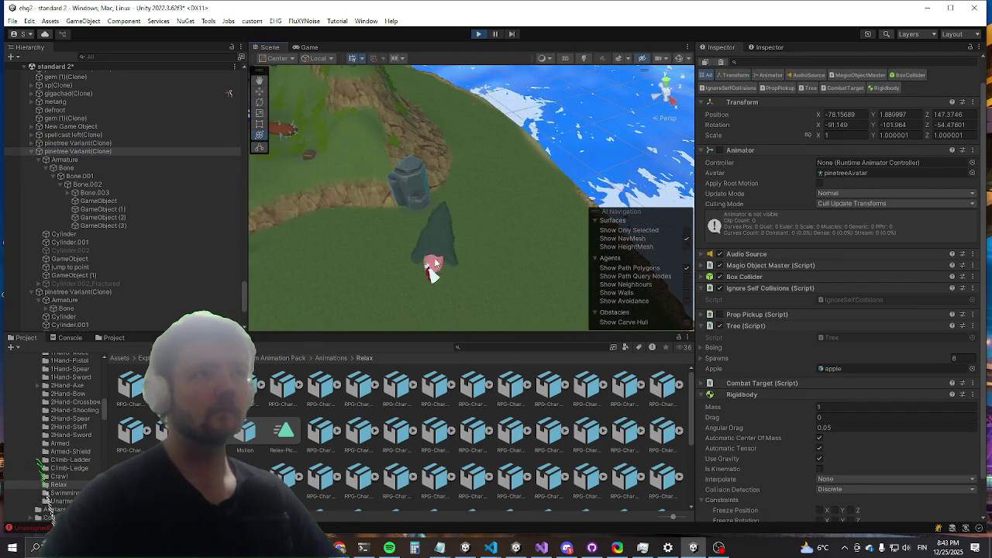
click(433, 268)
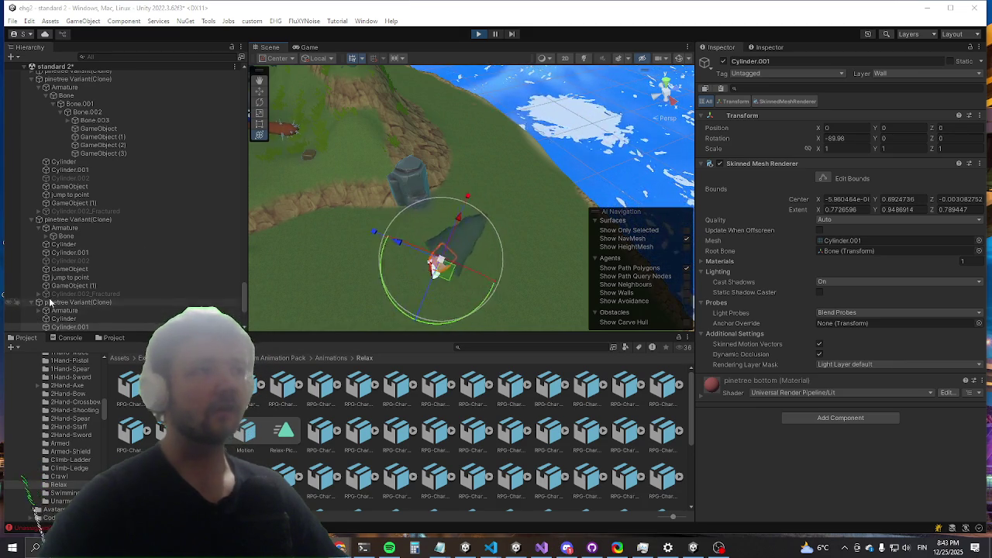
scroll(504, 197, up, 5)
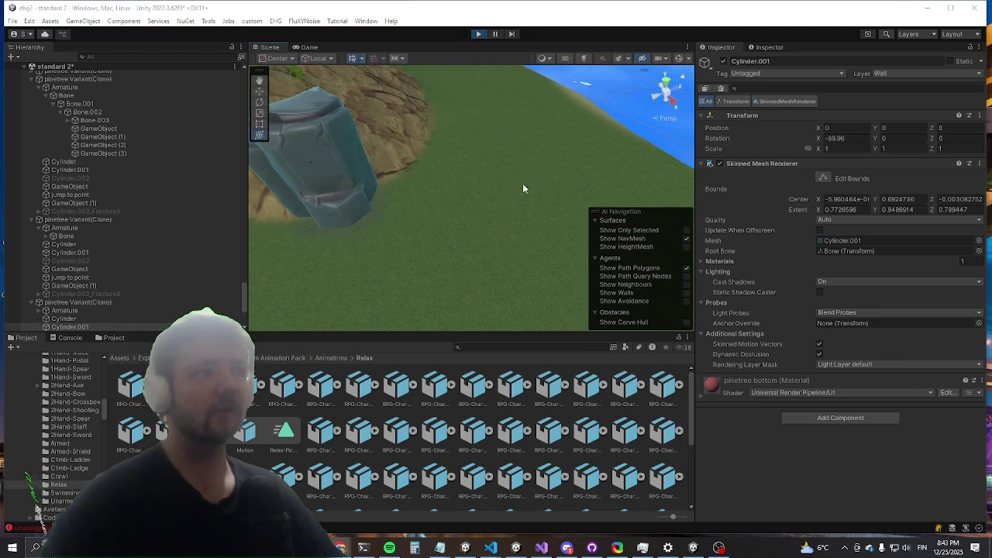
scroll(490, 184, down, 5)
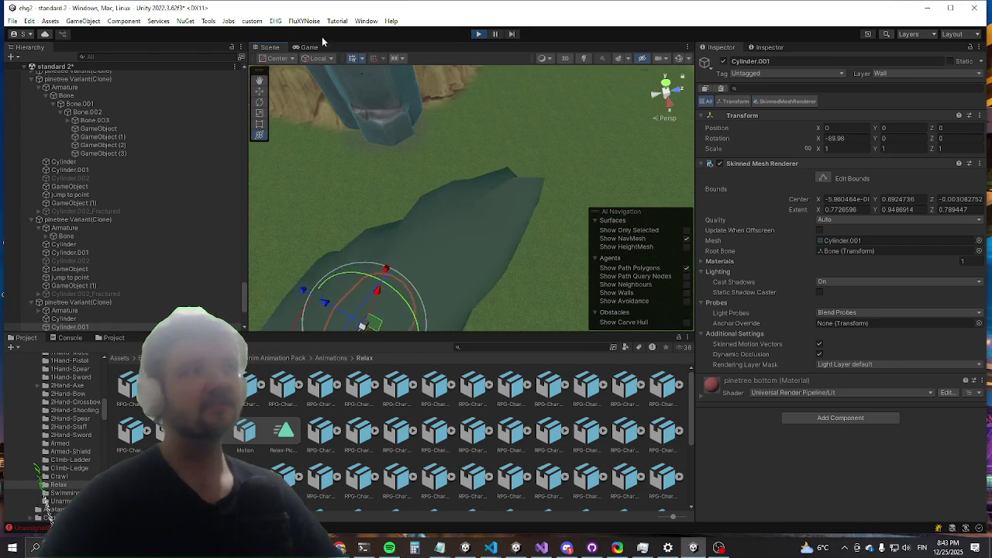
click(58, 302)
scroll(845, 361, down, 5)
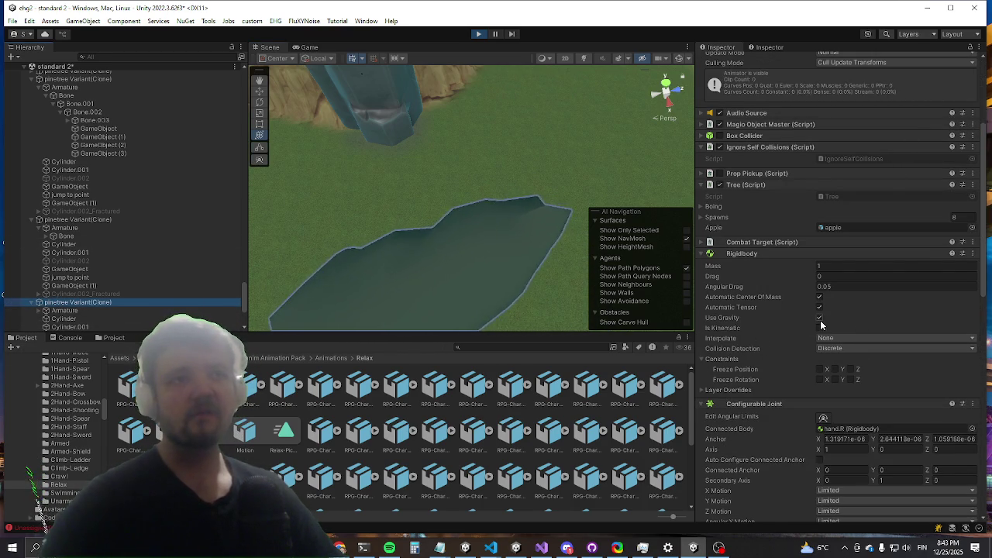
Step: Tick Freeze Rotation X and Z on the pine clone's Rigidbody, then show the Game view
scroll(783, 297, down, 3)
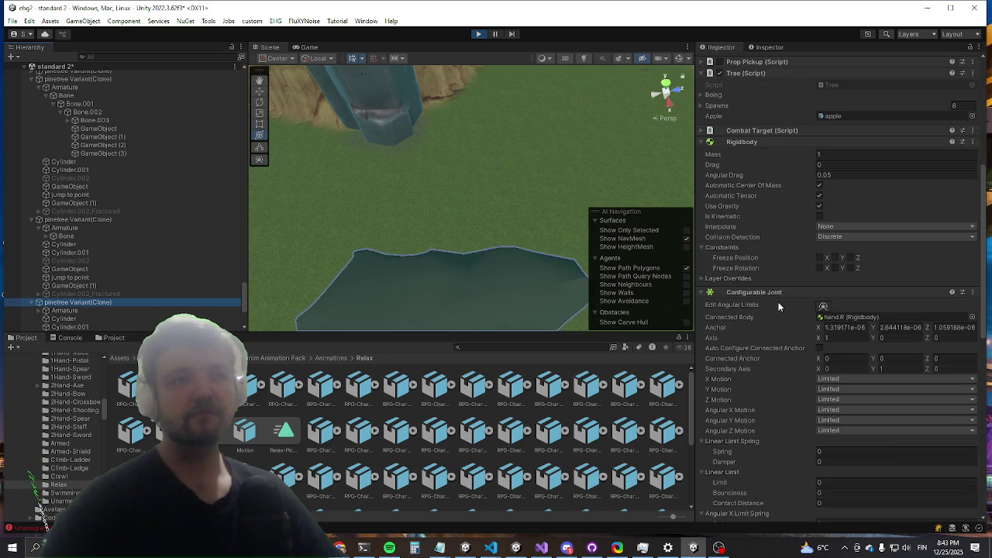
click(820, 268)
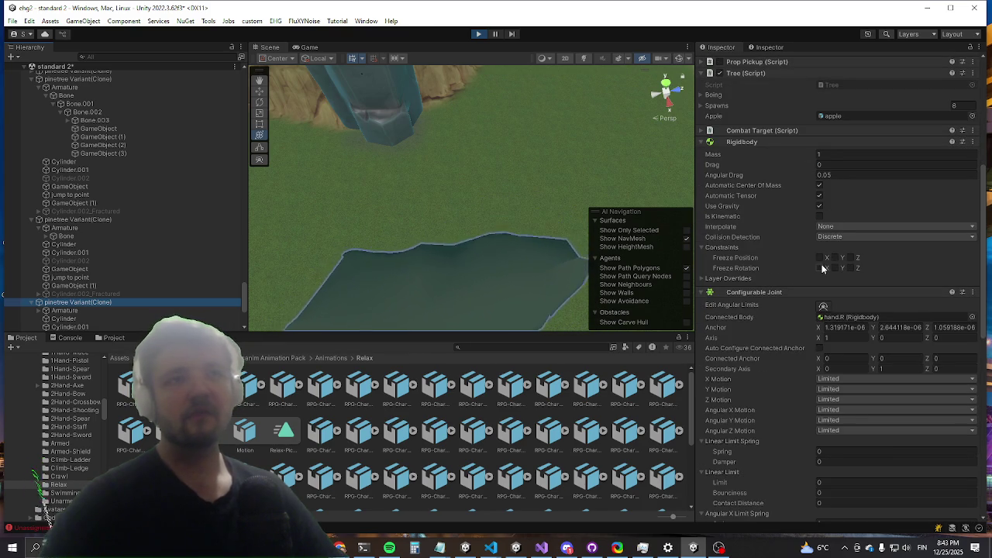
click(850, 269)
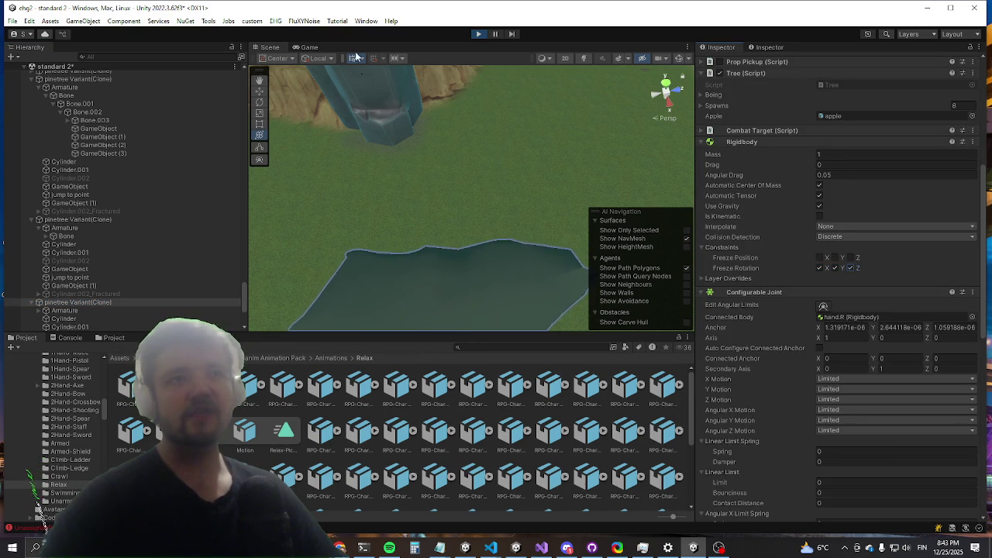
click(308, 48)
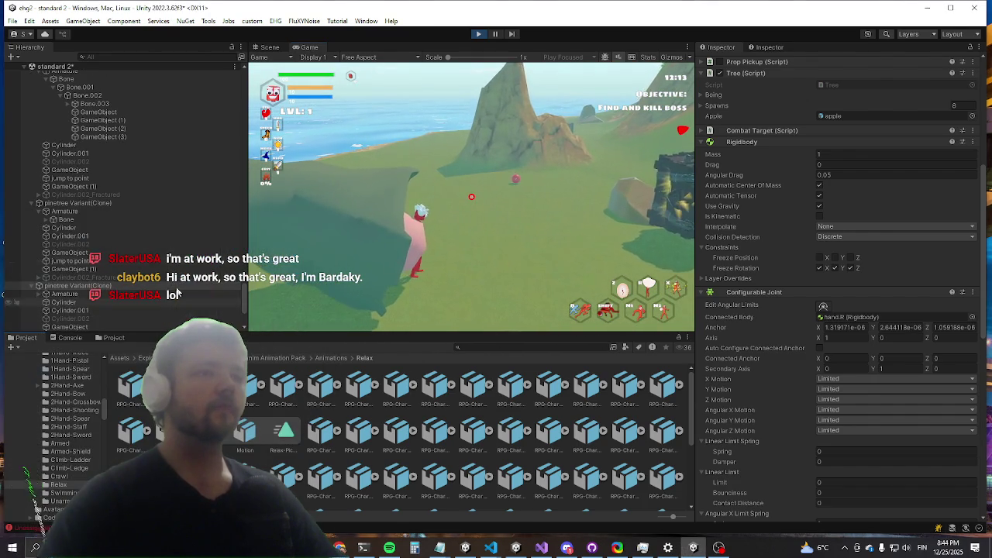
Step: Set the pine clone Bone's Fixed Joint Connected Body to pinetree Variant(Clone) and resume testing
click(43, 286)
scroll(62, 264, down, 3)
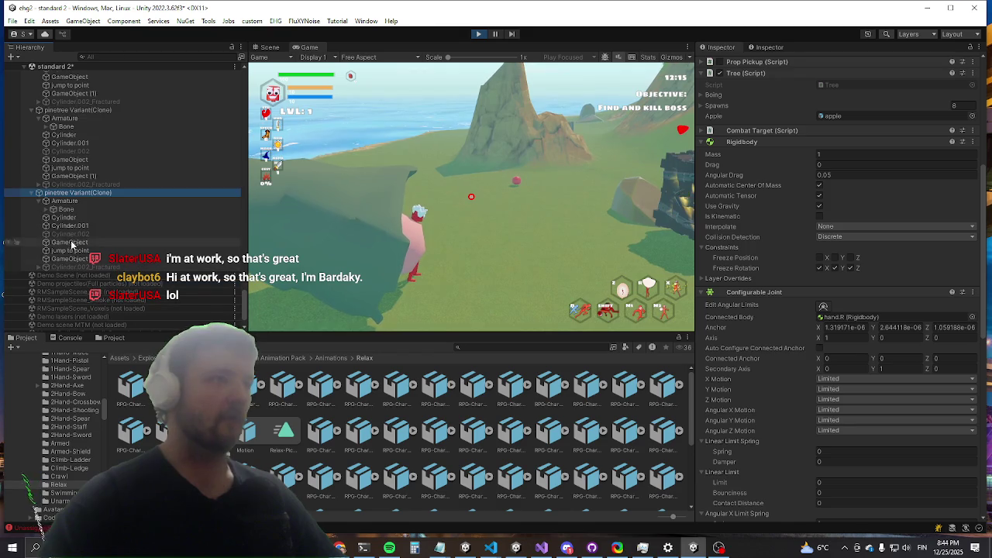
click(66, 210)
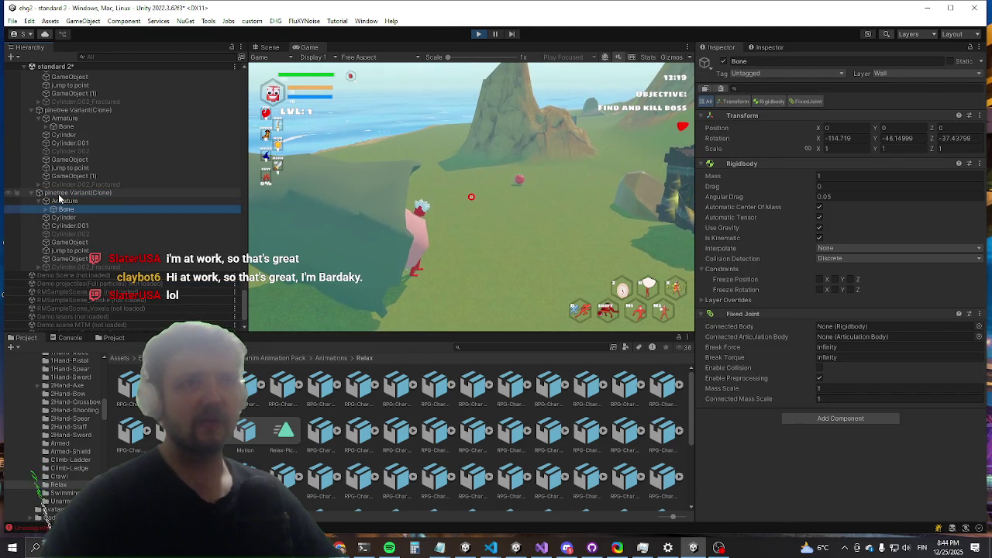
click(843, 327)
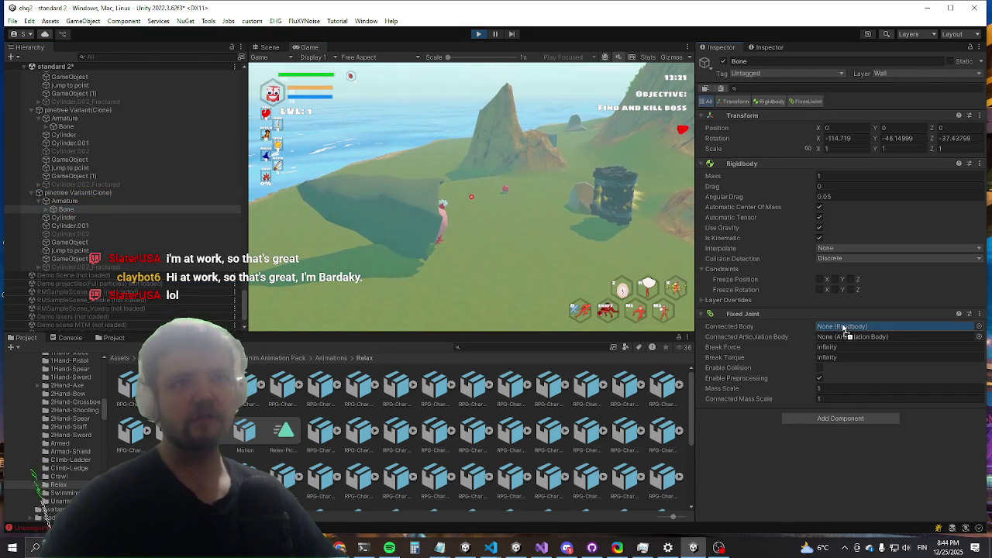
drag(842, 327, 842, 327)
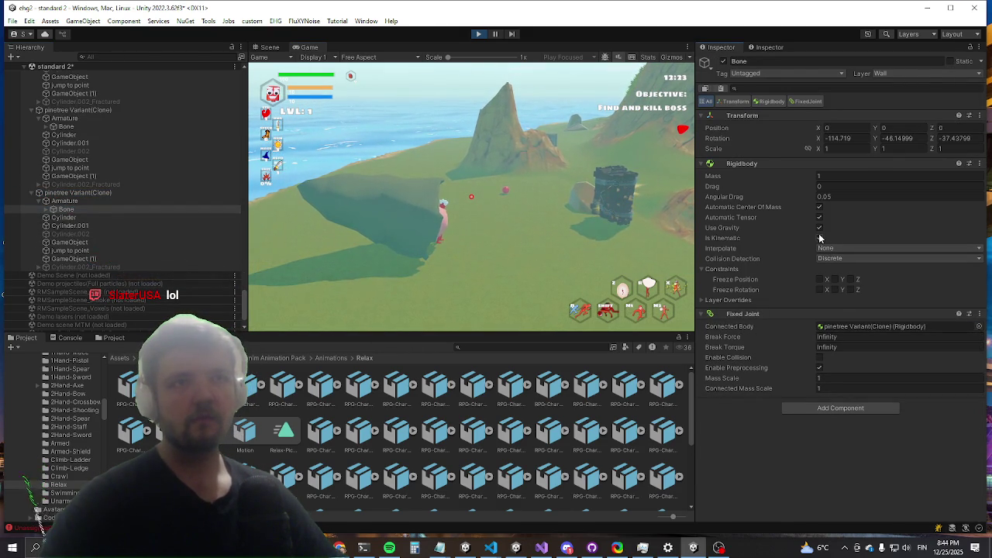
click(486, 206)
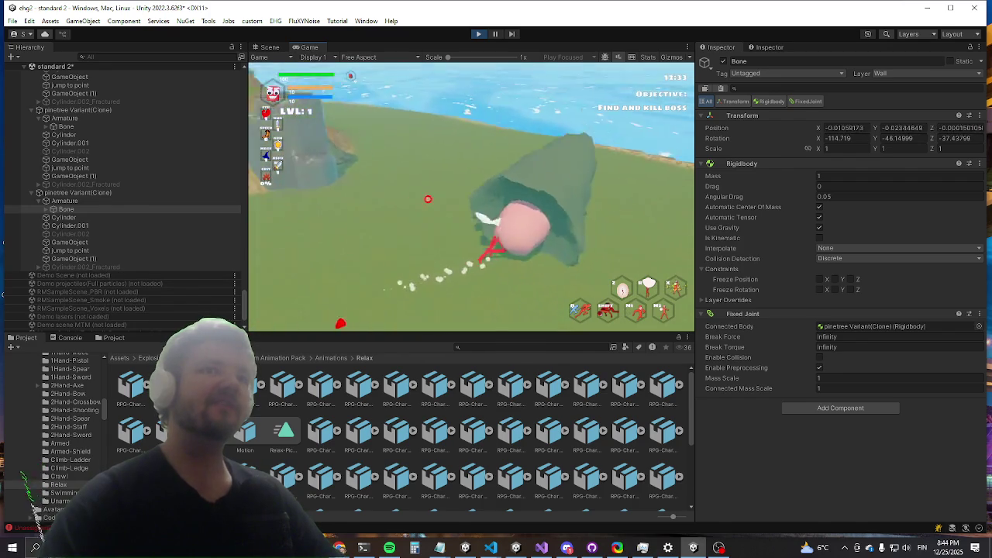
key(super)
key(super)
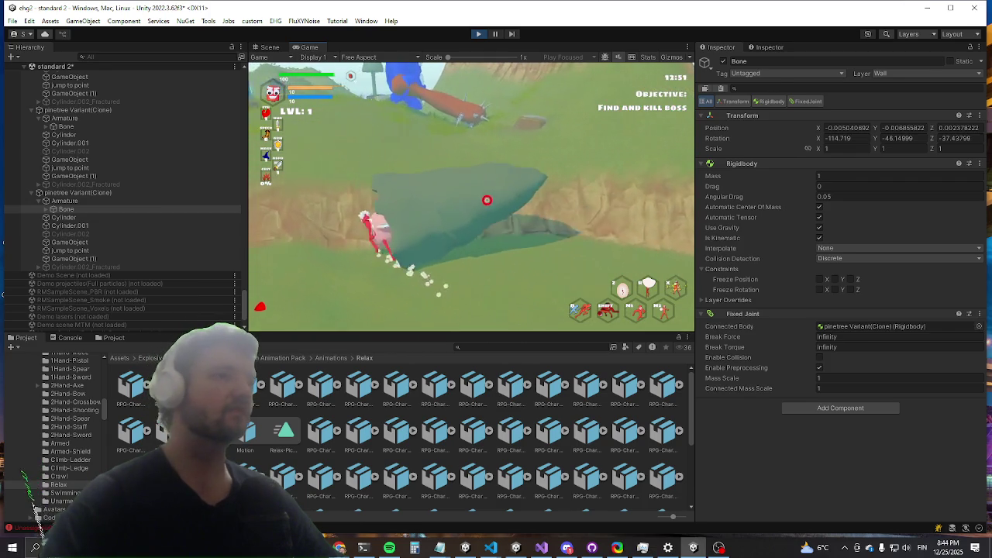
Step: Leave the Unity play session and switch windows toward Visual Studio with Alt+Tab
key(alt+Tab)
key(Tab)
key(Tab)
key(Escape)
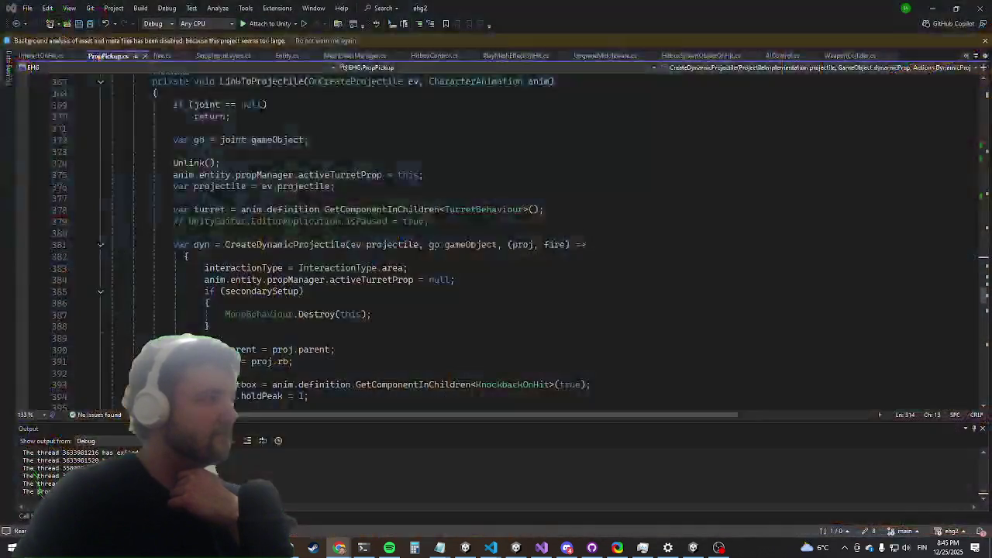
key(alt+Tab)
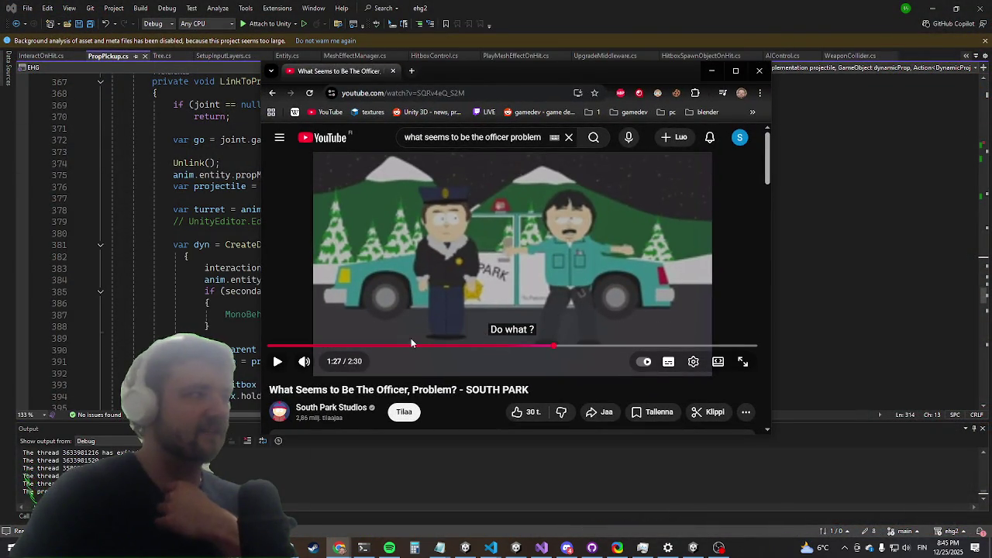
click(403, 336)
click(395, 345)
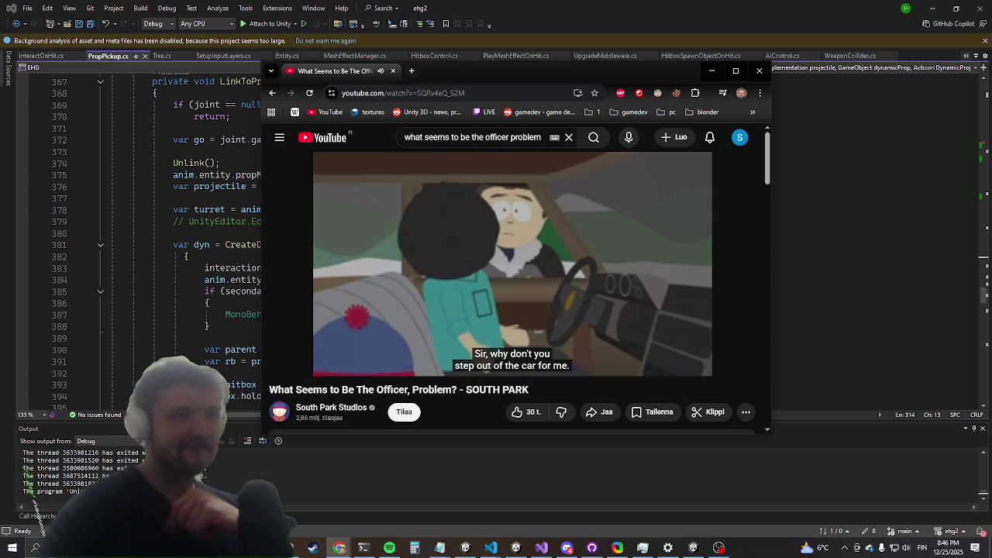
mouse_move(441, 332)
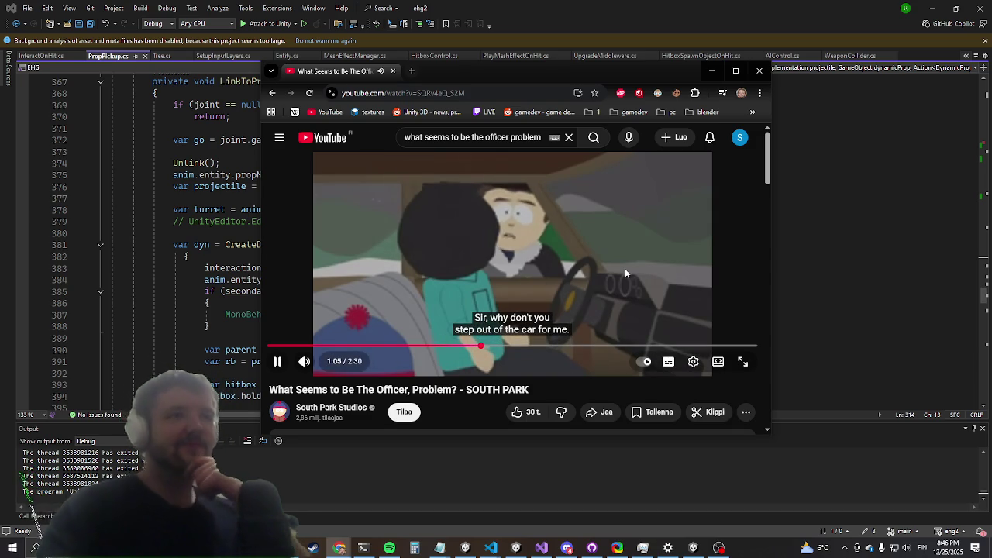
drag(491, 70, 418, 87)
key(alt+Tab)
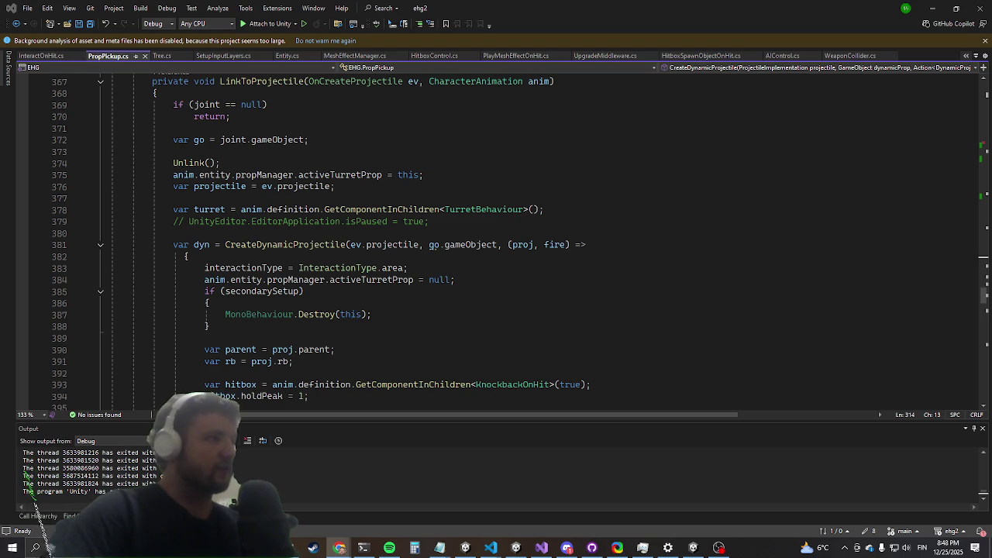
Step: Scroll through PropPickup.cs to locate the joint creation in PickupProp
click(629, 232)
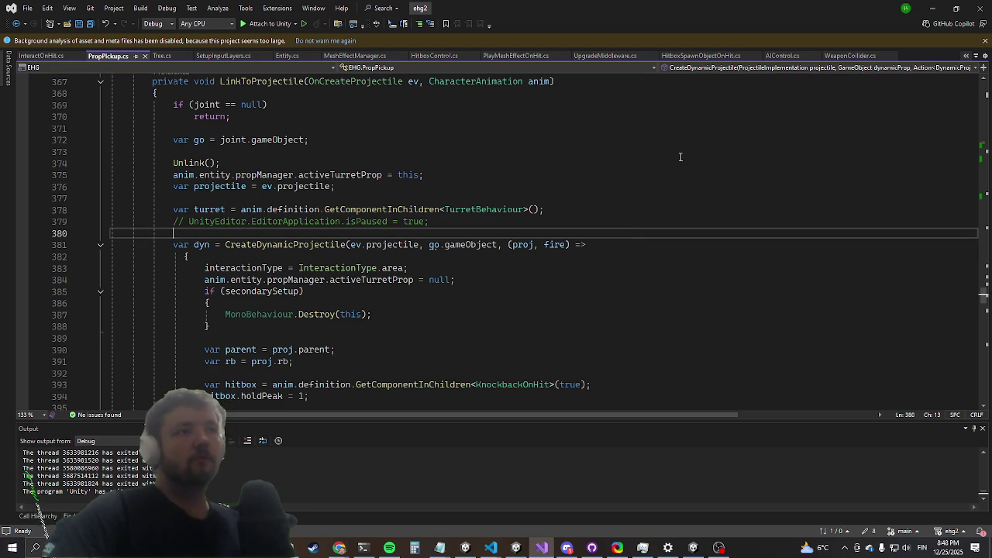
scroll(571, 166, up, 4)
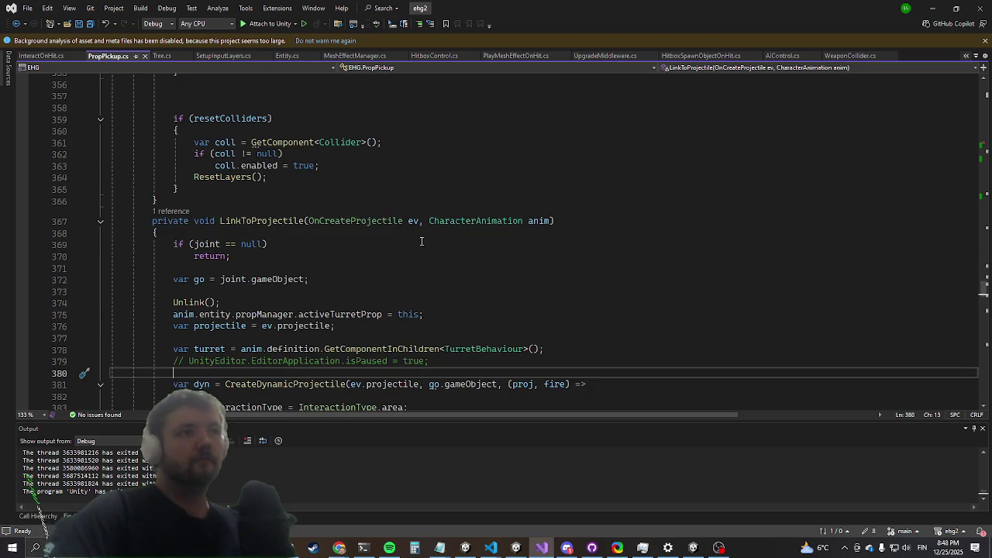
scroll(387, 282, down, 8)
scroll(387, 282, down, 8)
scroll(510, 137, down, 6)
scroll(510, 228, up, 18)
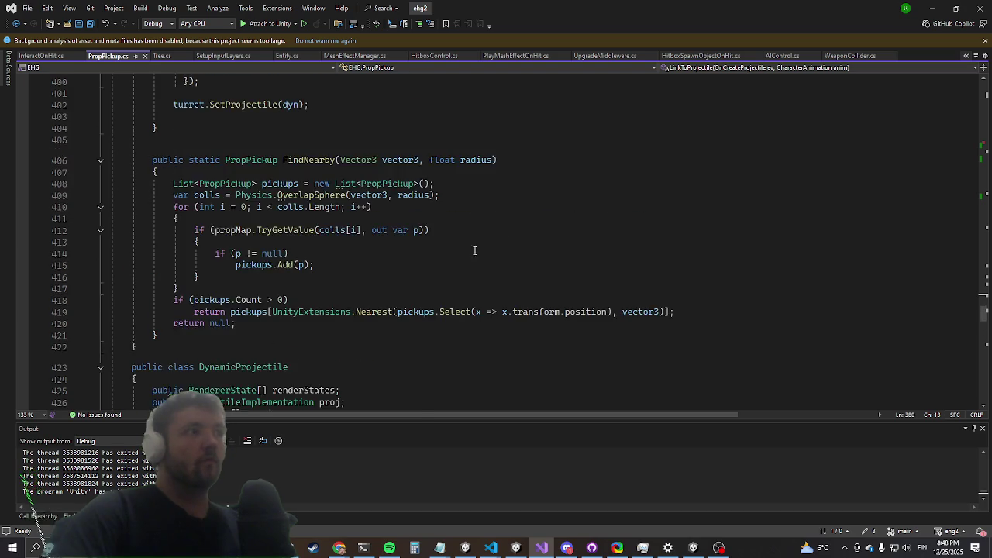
scroll(438, 269, up, 15)
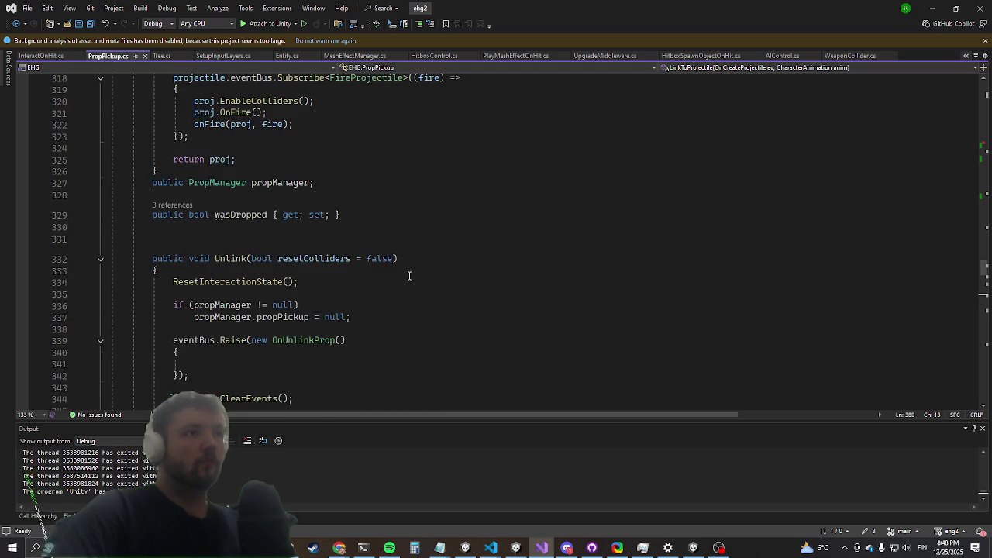
scroll(411, 275, up, 7)
scroll(396, 278, up, 20)
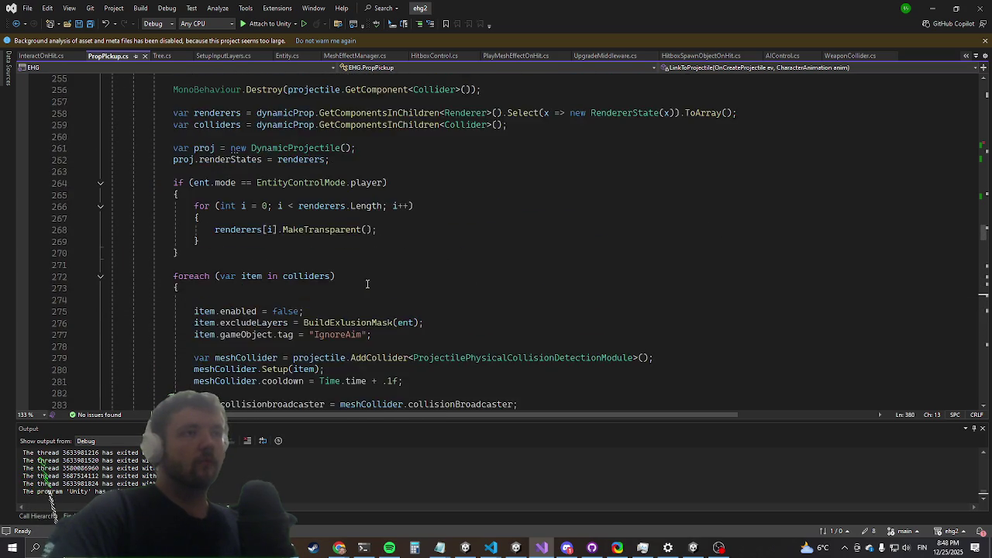
scroll(341, 293, up, 15)
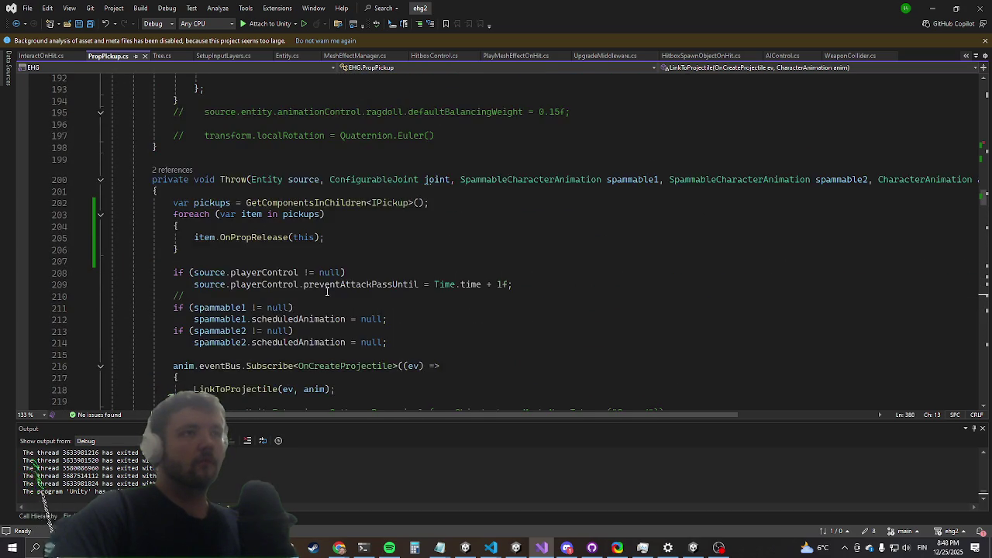
scroll(328, 298, up, 19)
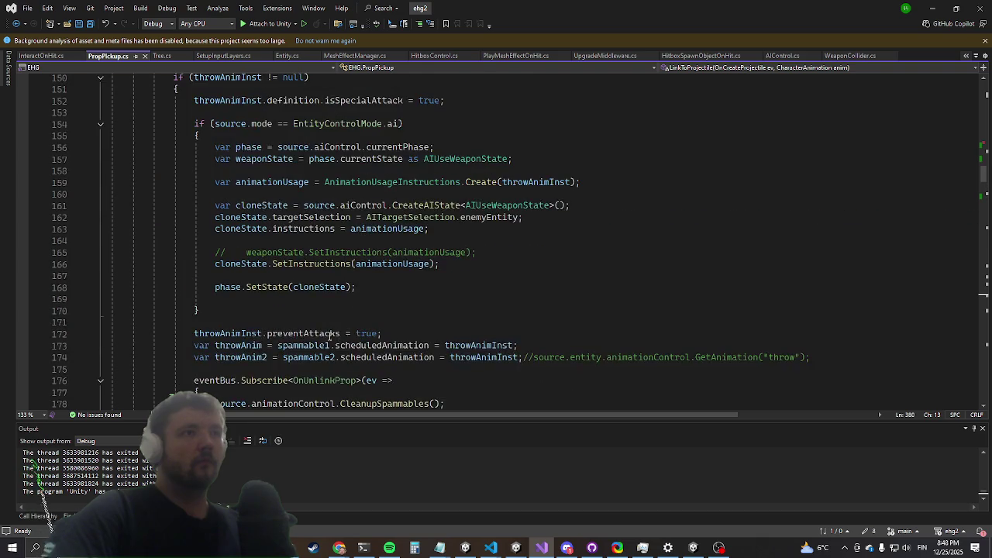
scroll(307, 349, up, 13)
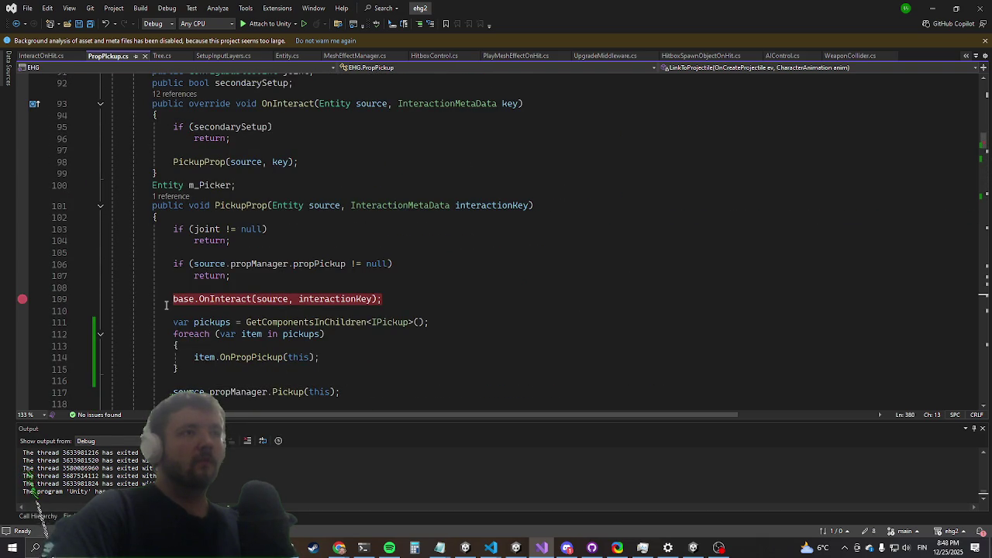
scroll(172, 294, down, 5)
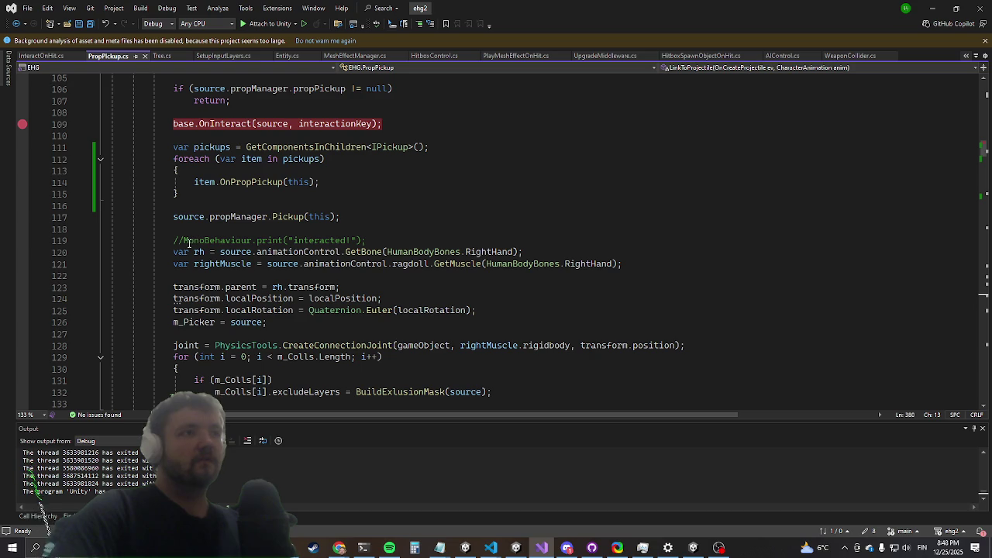
scroll(191, 241, down, 6)
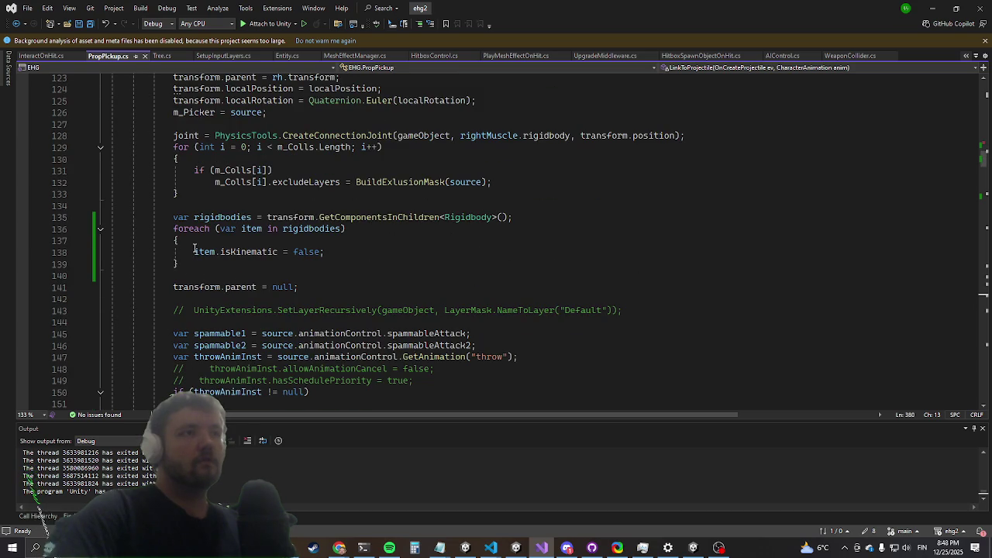
Step: Add a new line after the CreateConnectionJoint call and type 'joint.'
click(704, 138)
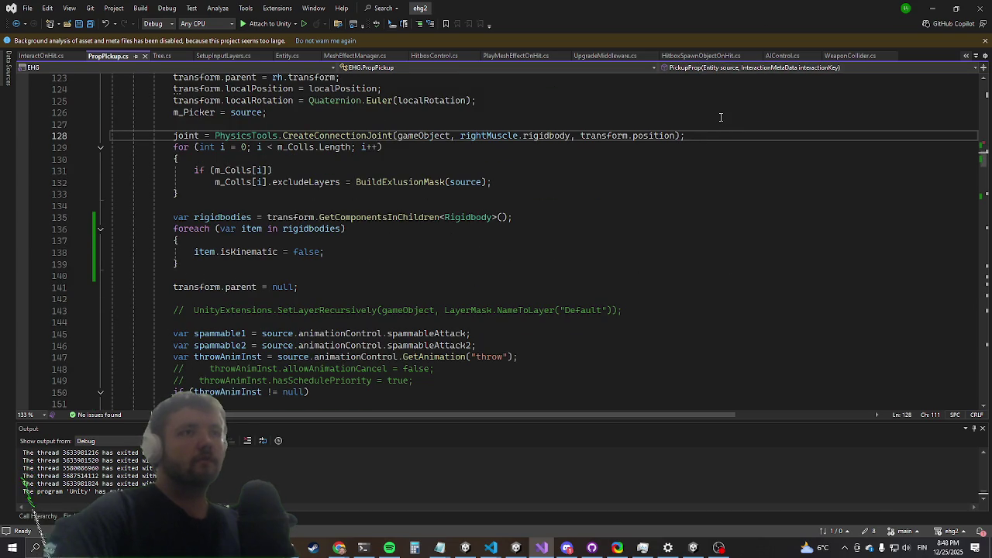
key(Return)
text(joint.)
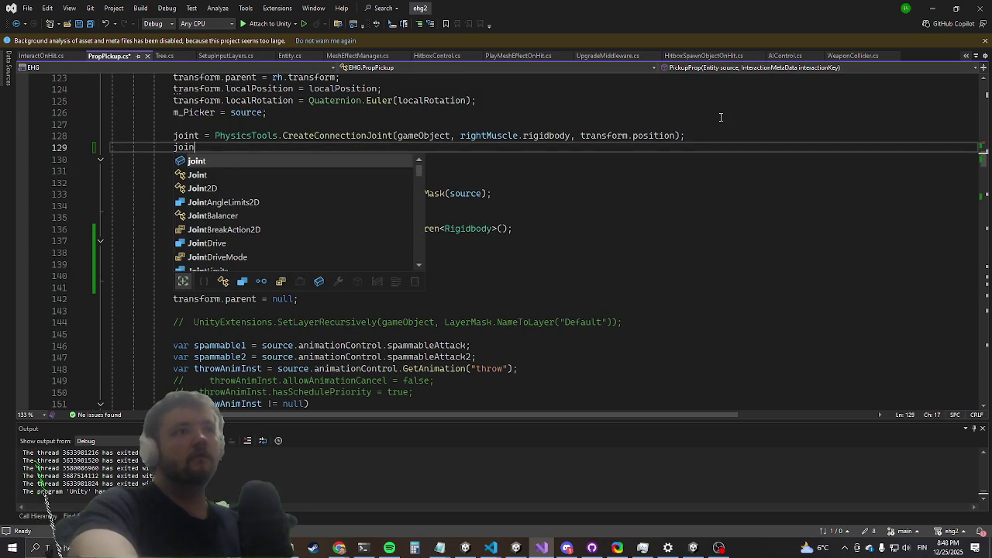